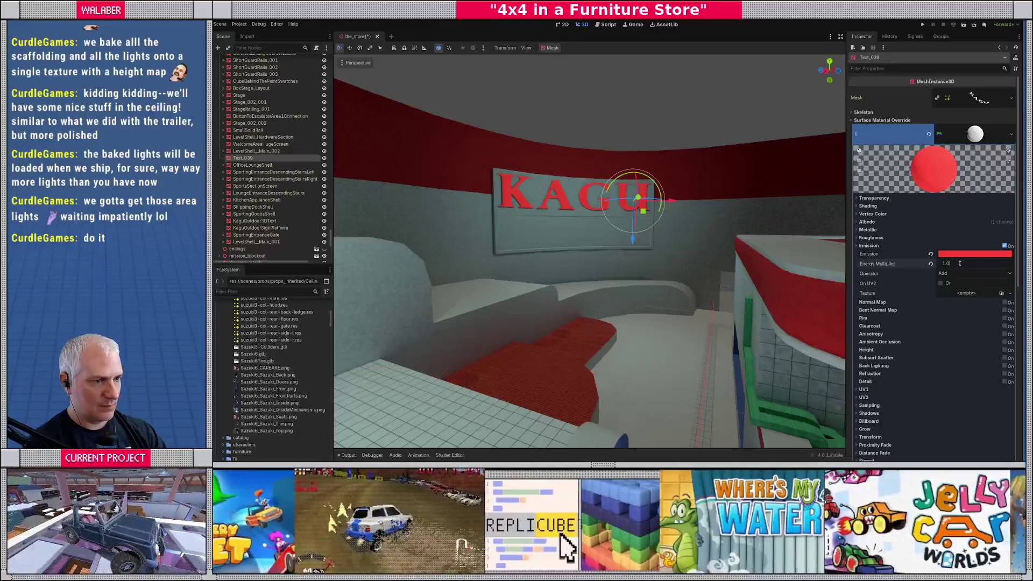
- Set the KAGU sign's emission energy to 1.0 and its glow colour to deep red c82b2b
key("Return")
left_click(963, 257)
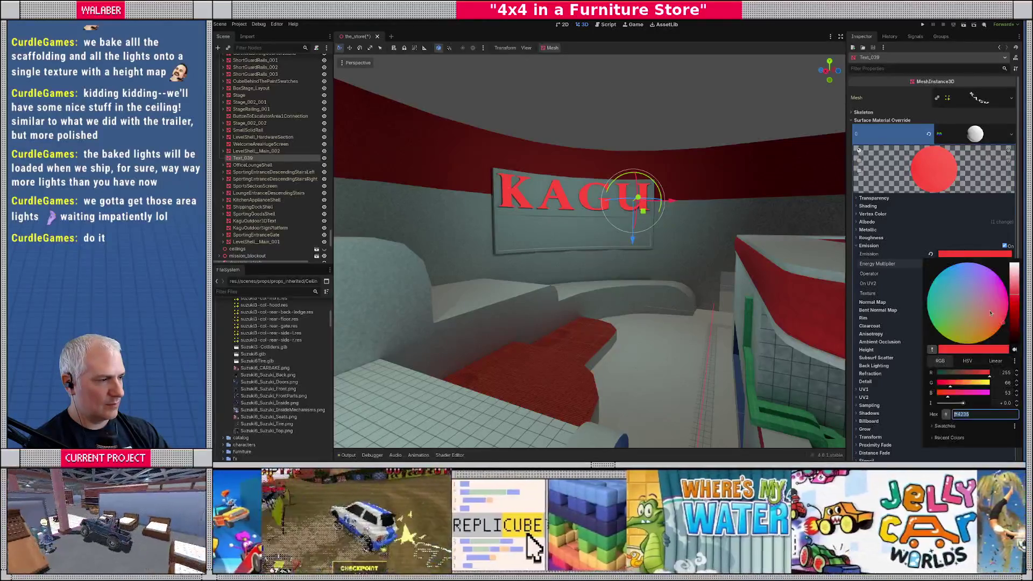
left_click_drag(1015, 310, 1009, 319)
left_click(941, 383)
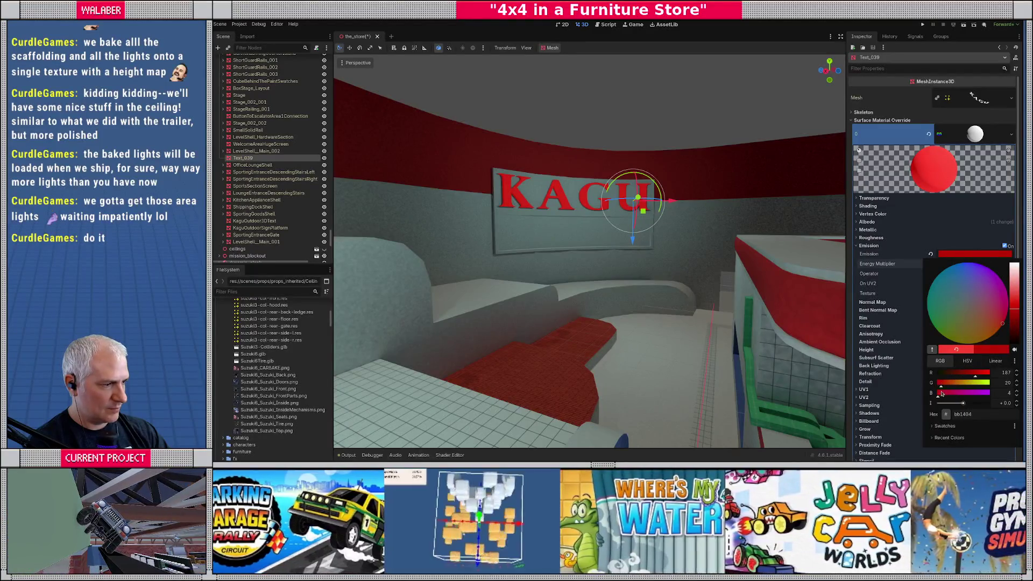
left_click(945, 384)
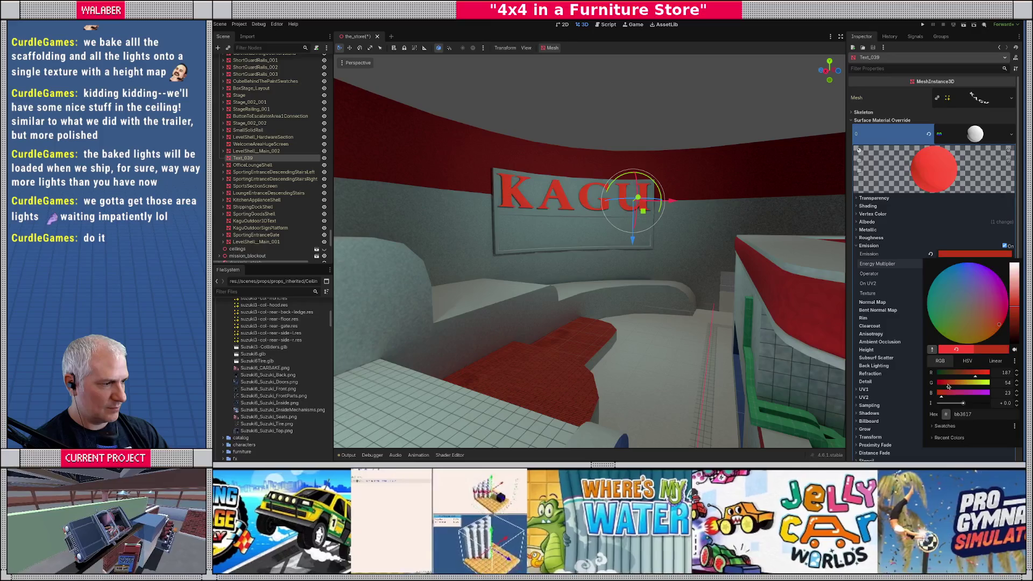
left_click(979, 374)
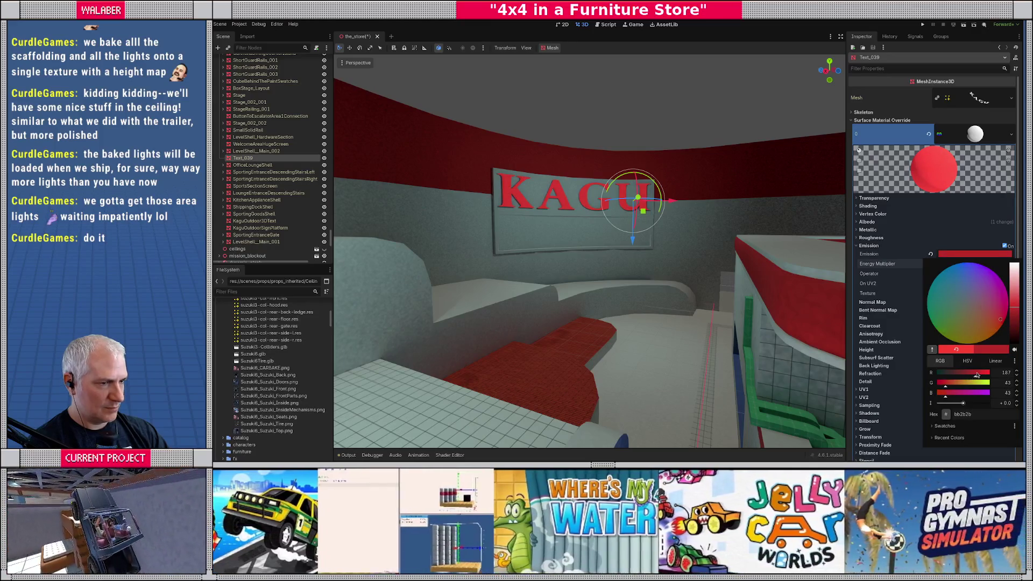
left_click(978, 374)
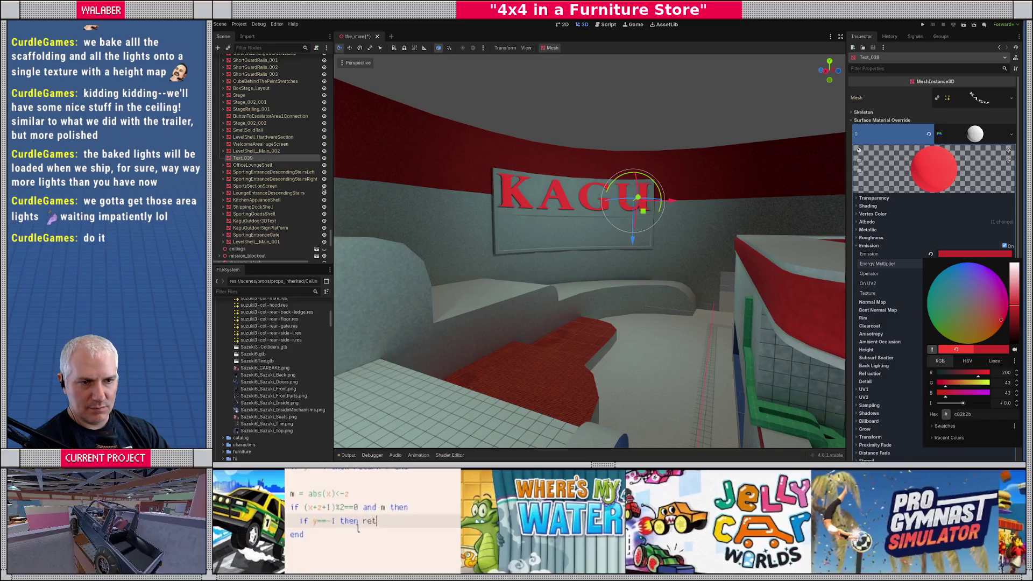
left_click(323, 190)
- Select the StoreLightingV1 node in the Scene tree
scroll(259, 194, "down", 4)
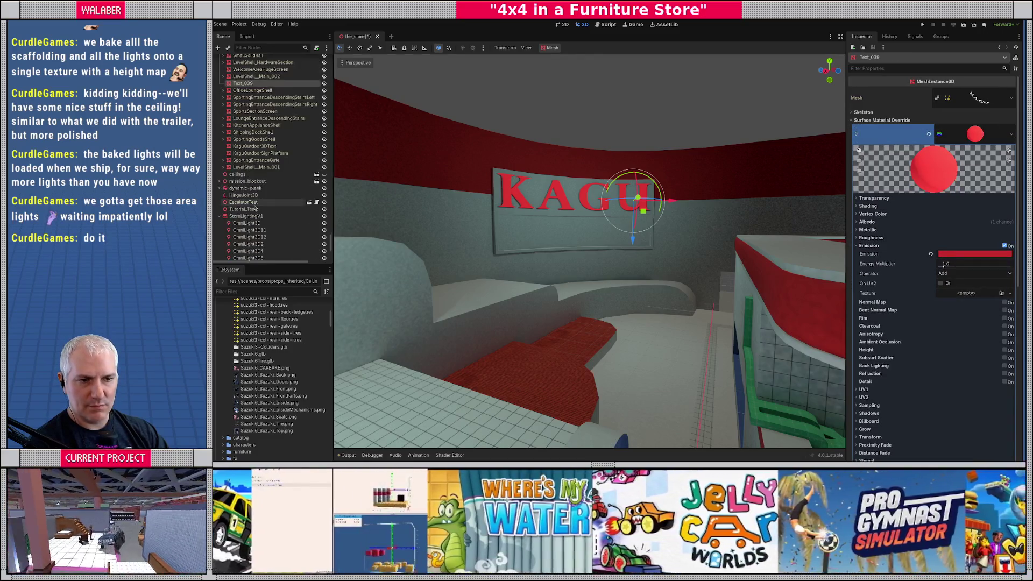
scroll(255, 209, "down", 7)
left_click(246, 91)
left_click(555, 48)
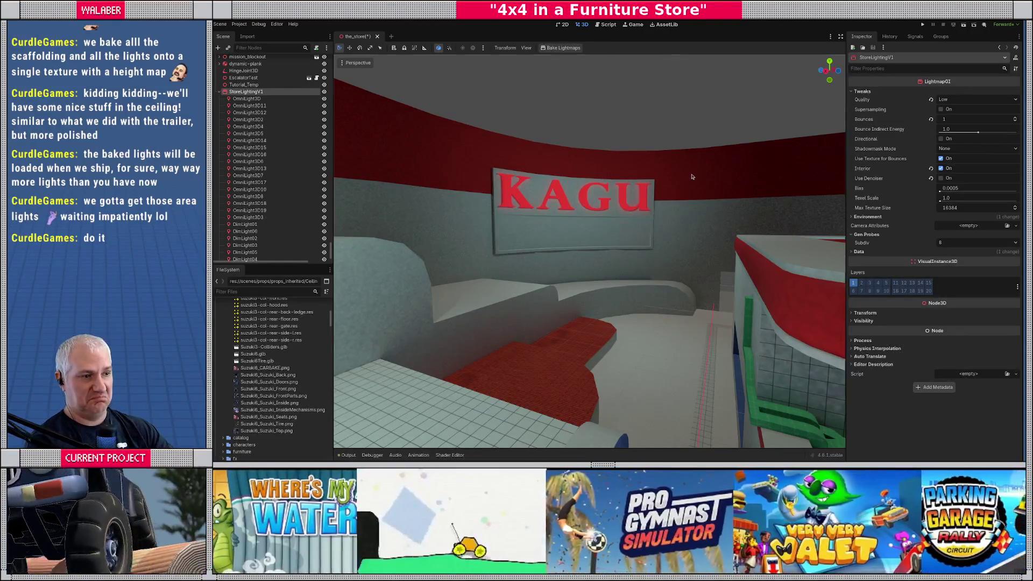
key("w")
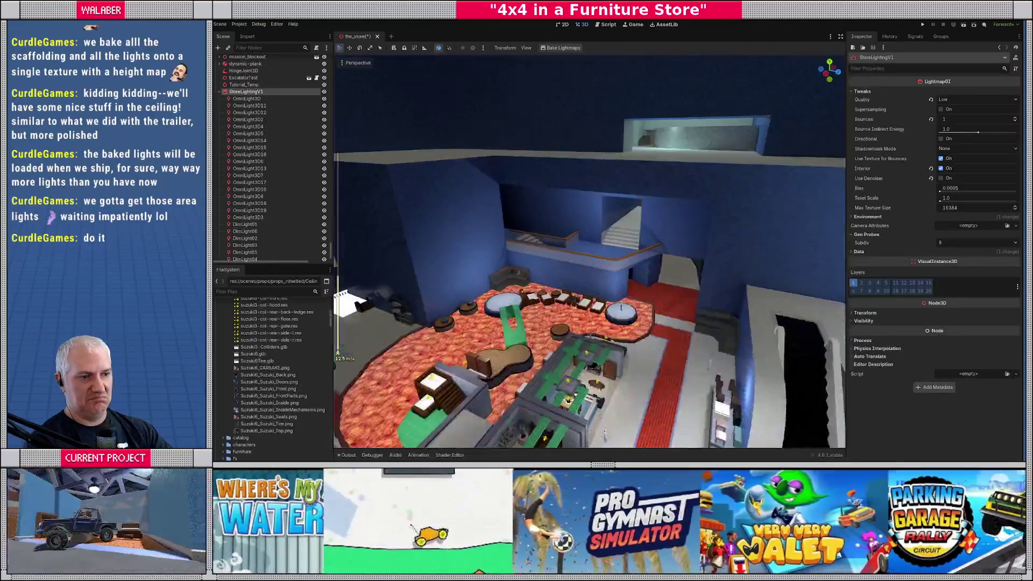
scroll(589, 250, "up", 5)
key("w")
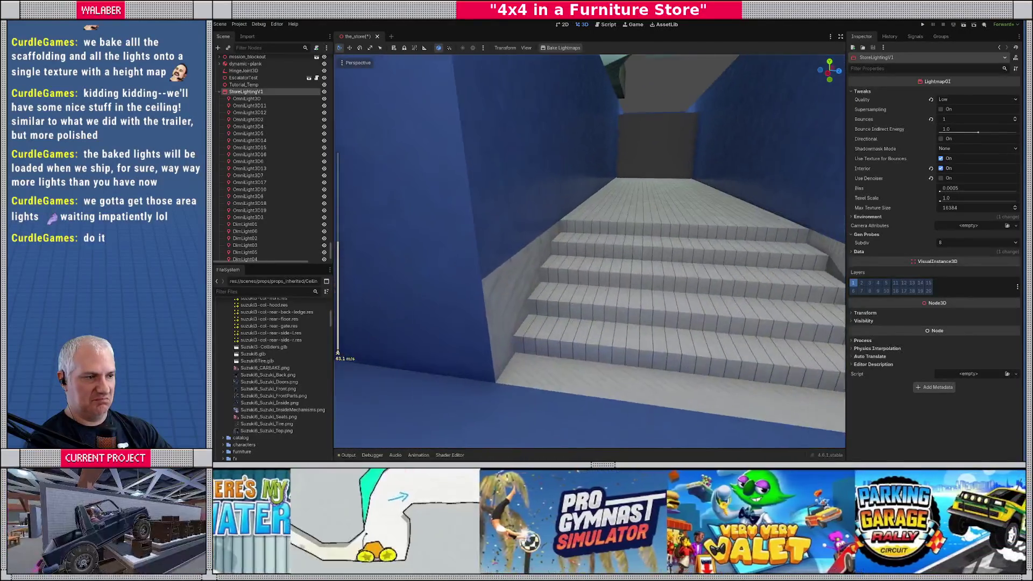
key("a")
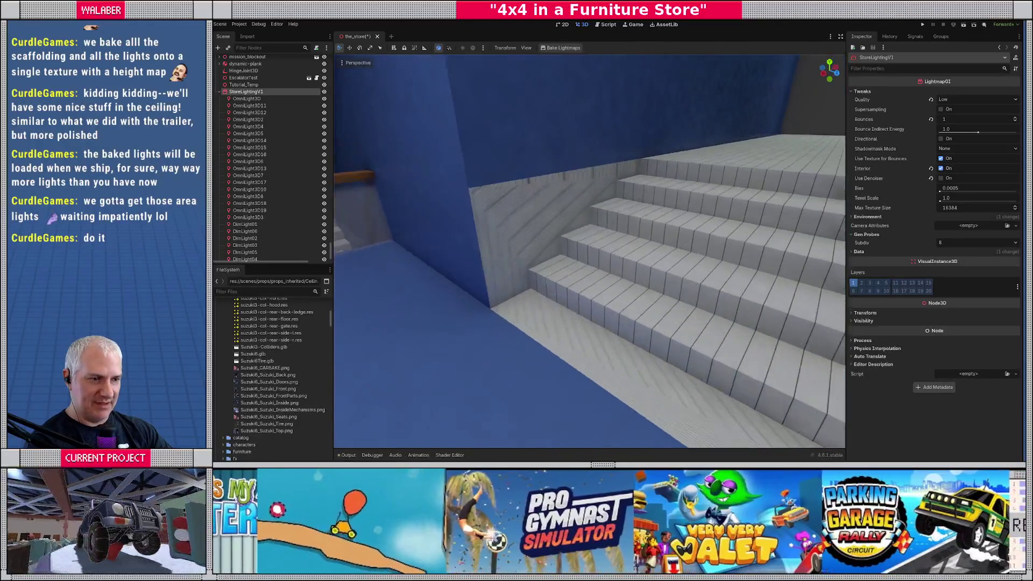
key("s")
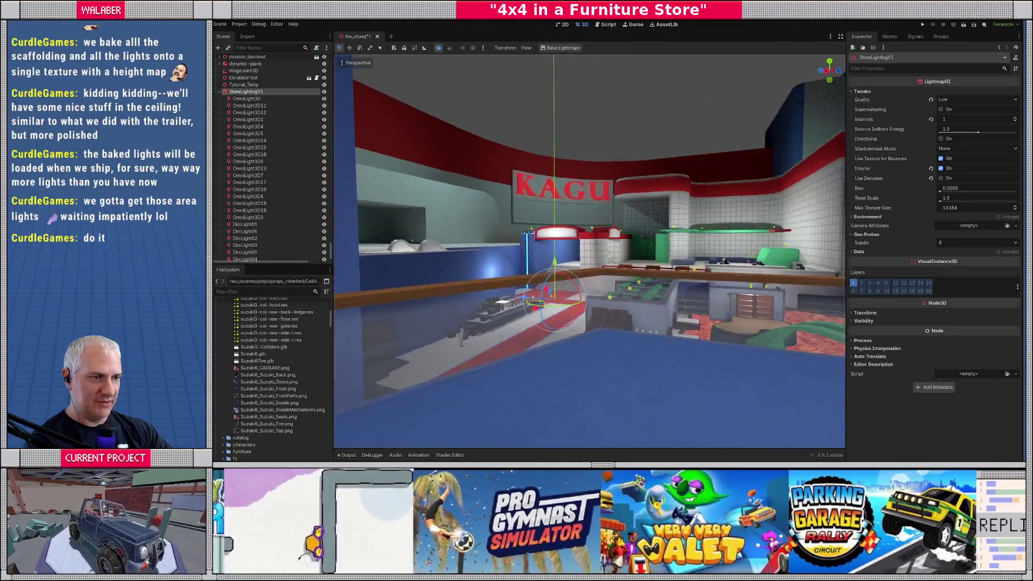
key("a")
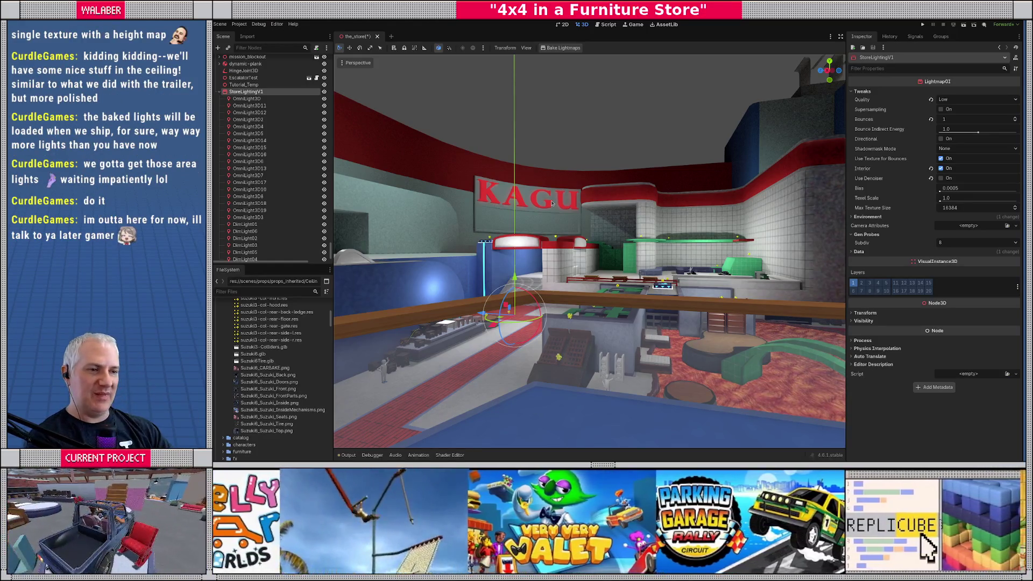
key("w")
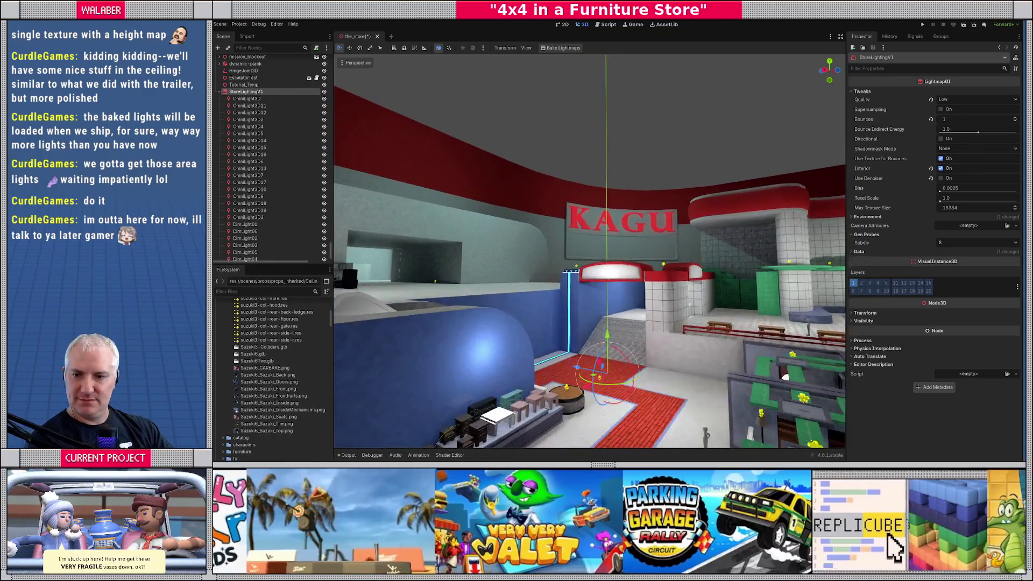
key("w")
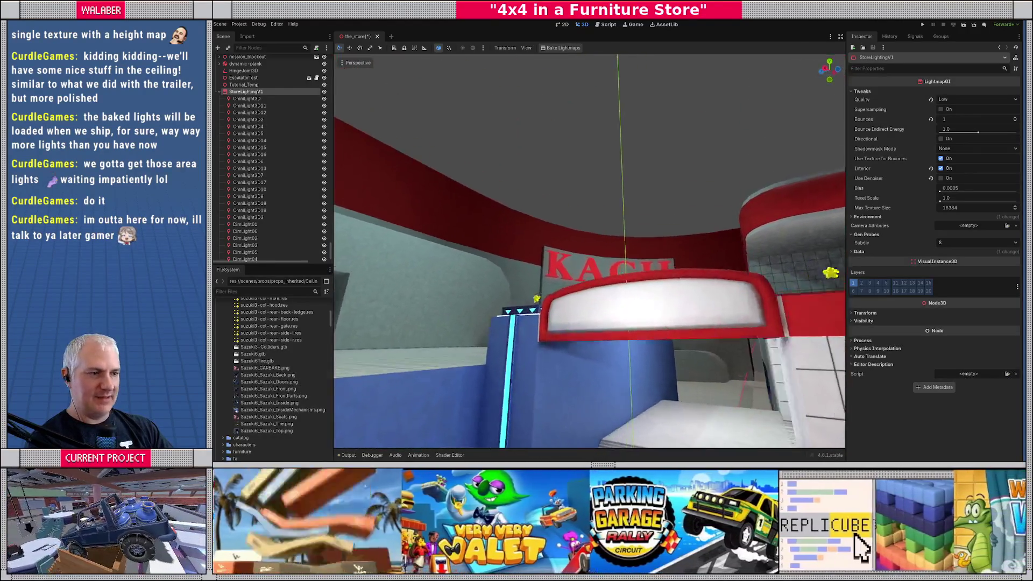
key("w")
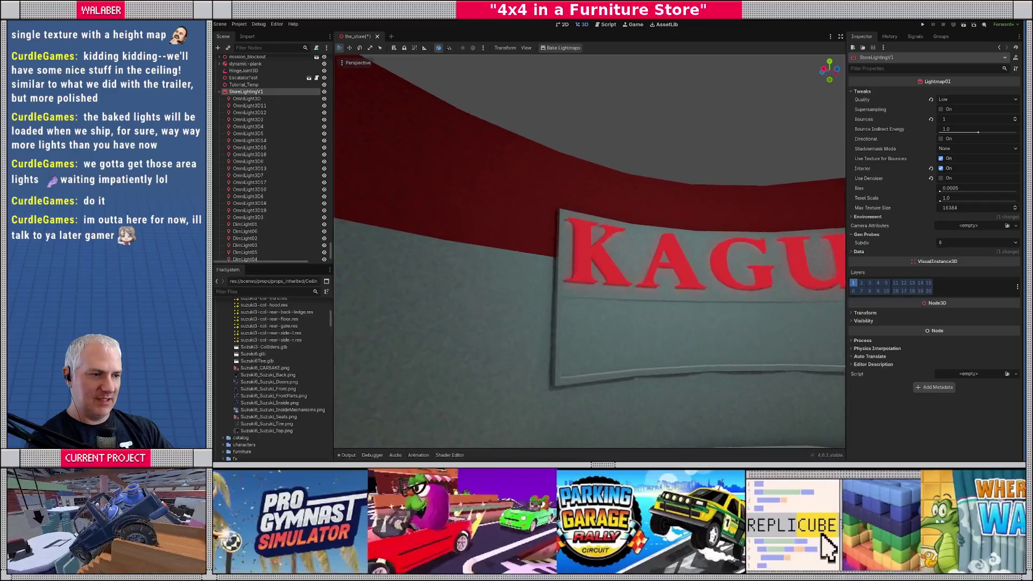
key("w")
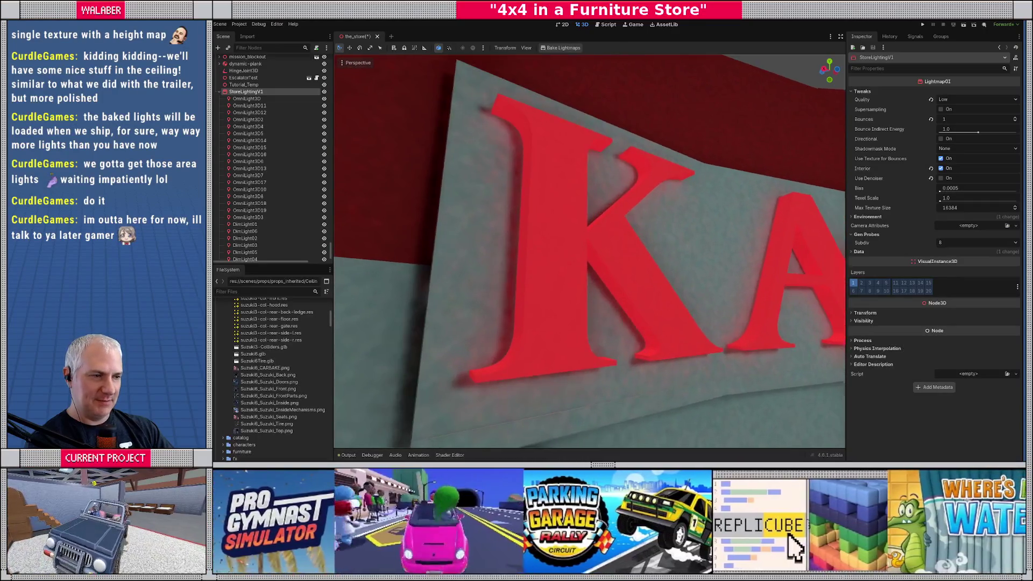
key("s")
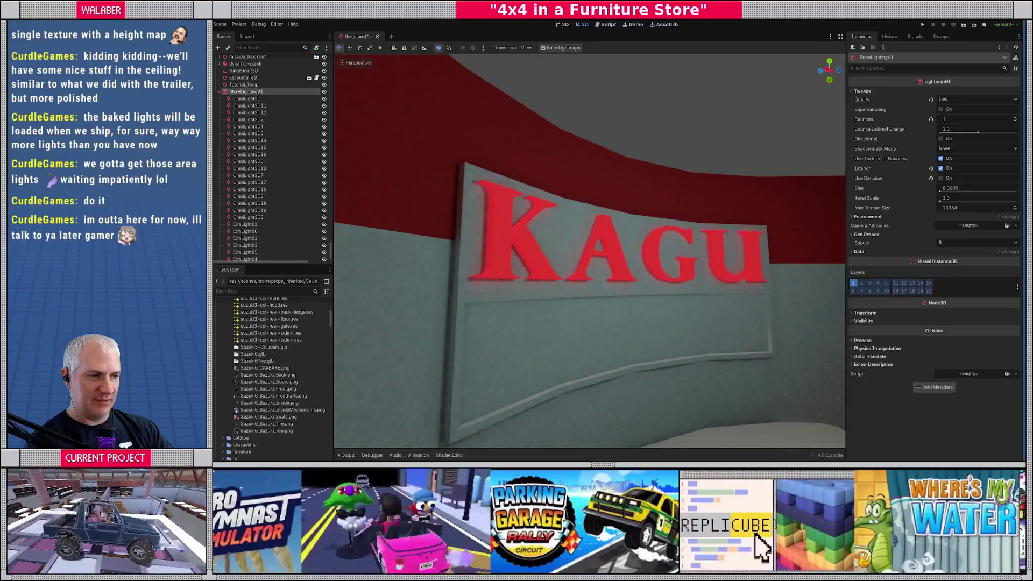
- On Text_039, darken the emission colour to 961c1c and double its energy to 2.0
left_click(502, 220)
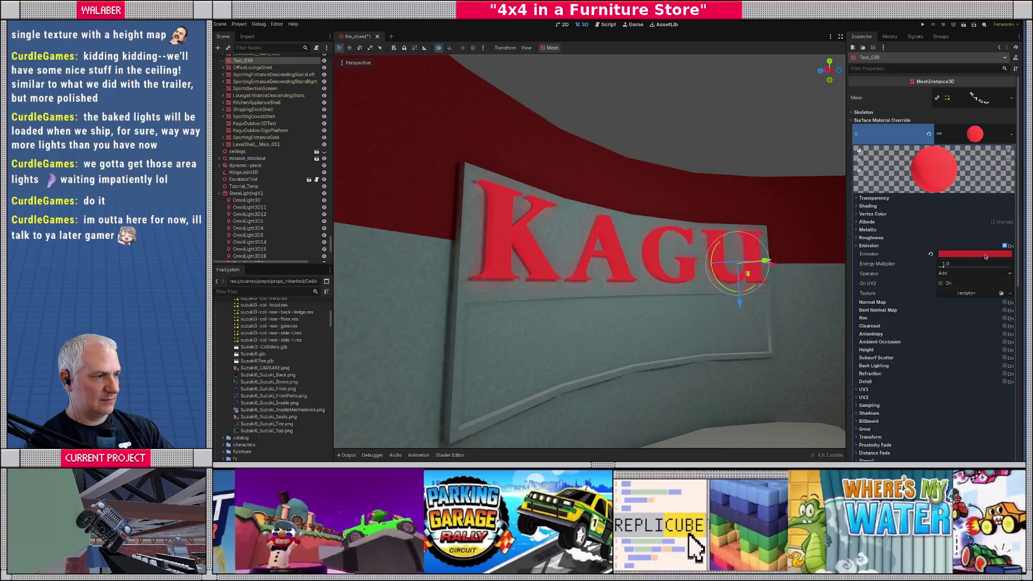
left_click(985, 255)
left_click_drag(1016, 311, 1015, 315)
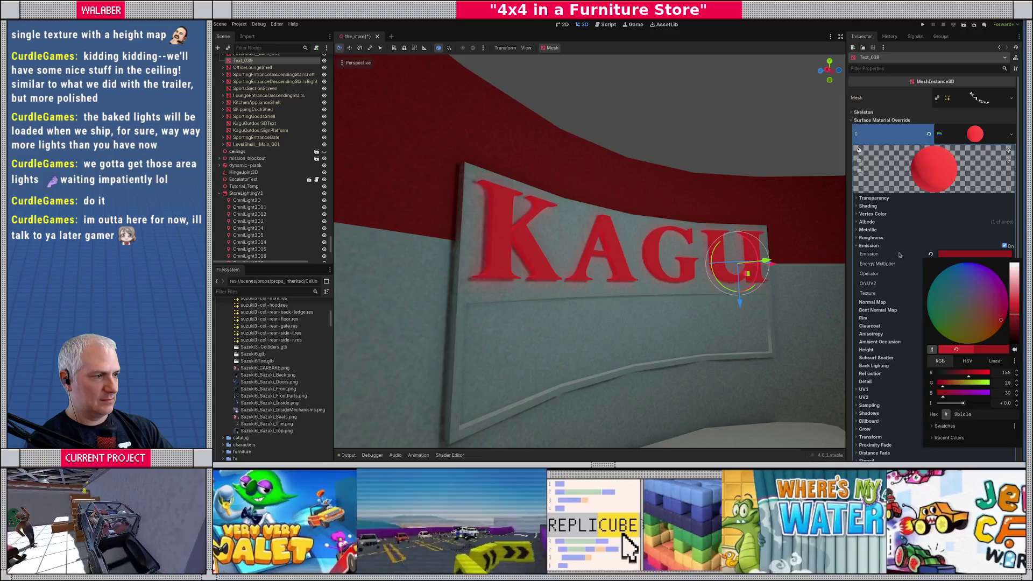
left_click(875, 254)
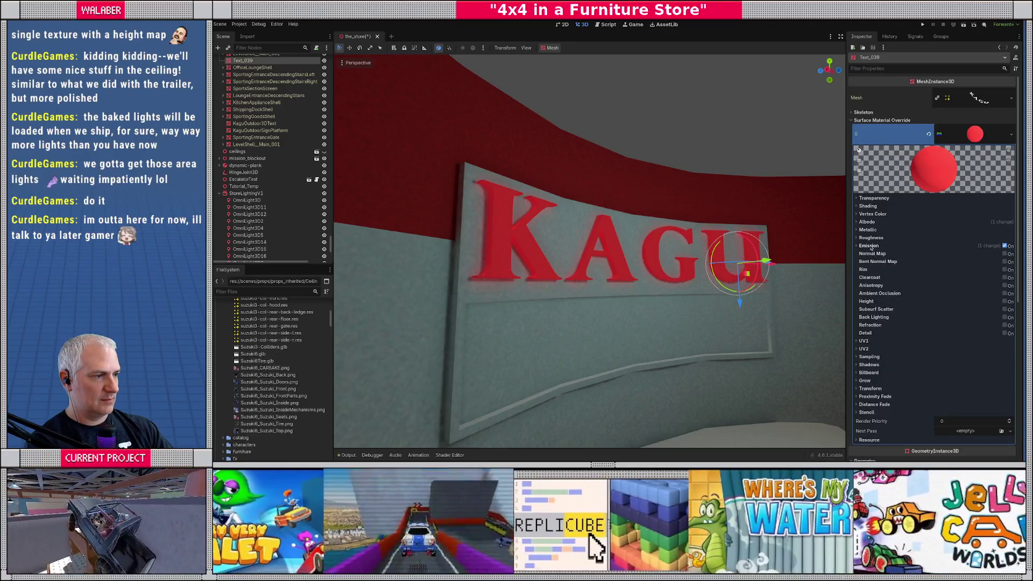
left_click(959, 268)
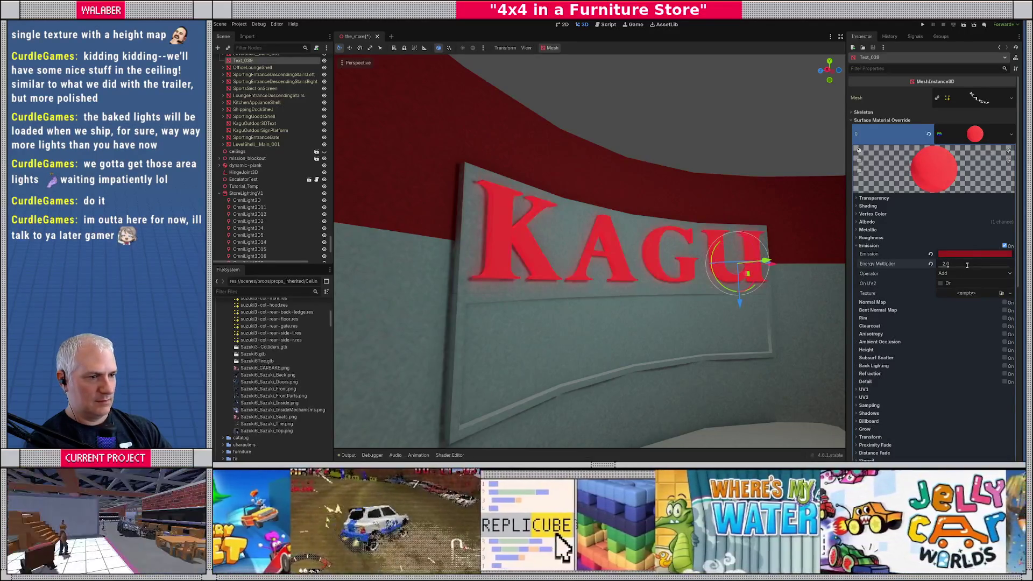
- Darken the KAGU letters' albedo colour to deep red 9f0002
left_click(867, 221)
left_click(974, 230)
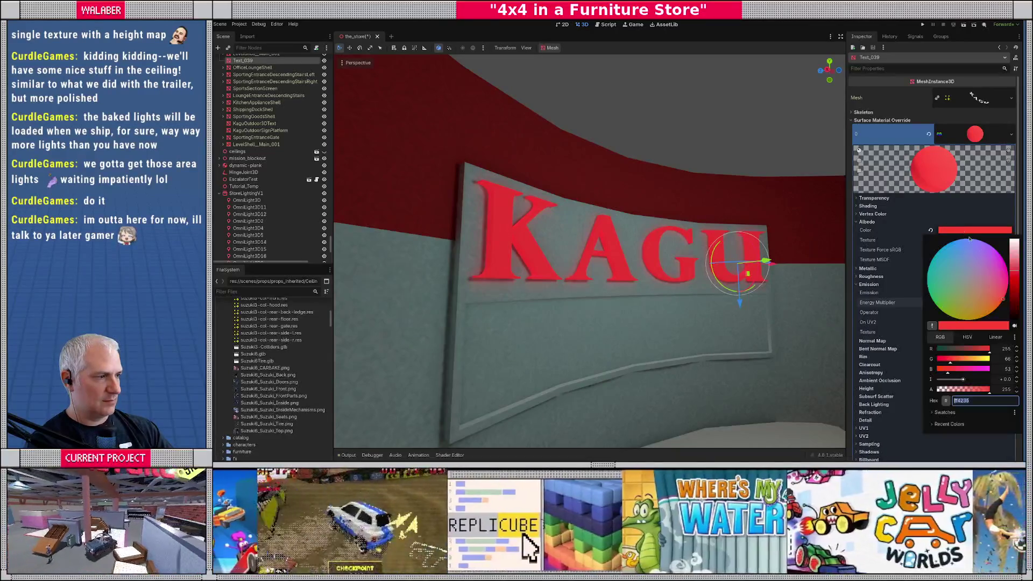
left_click_drag(1016, 283, 1016, 295)
left_click(385, 137)
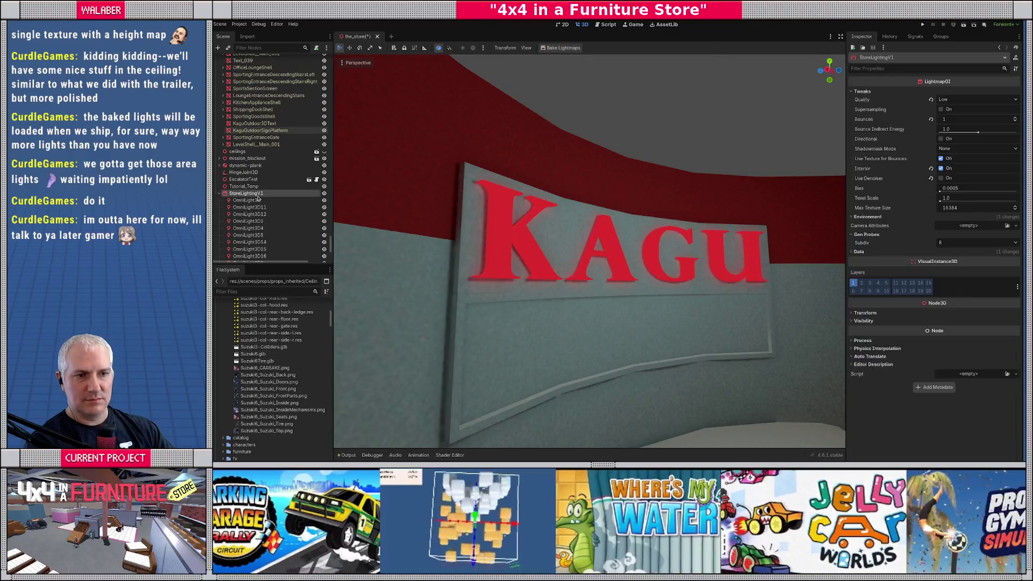
left_click(560, 48)
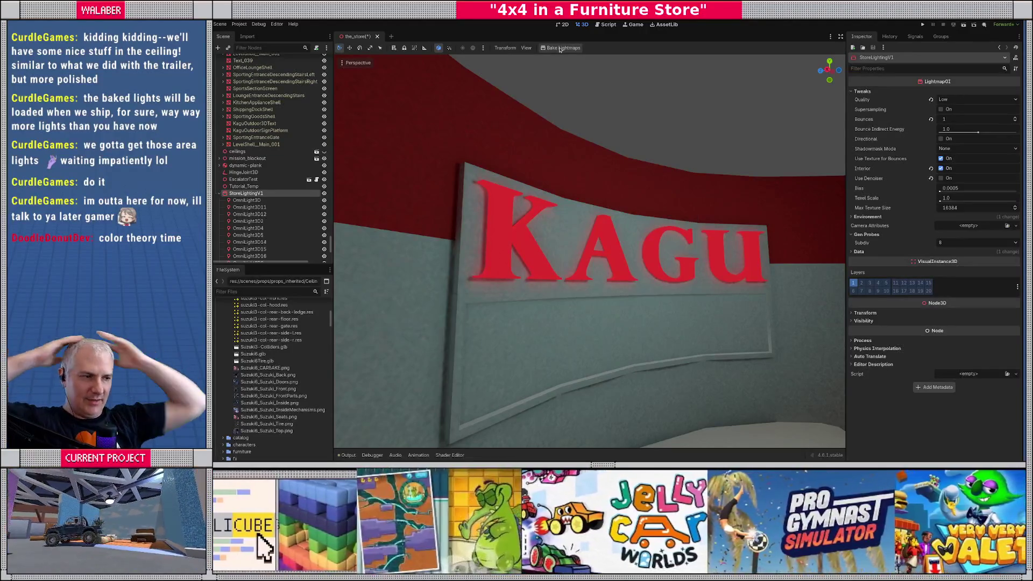
key("s")
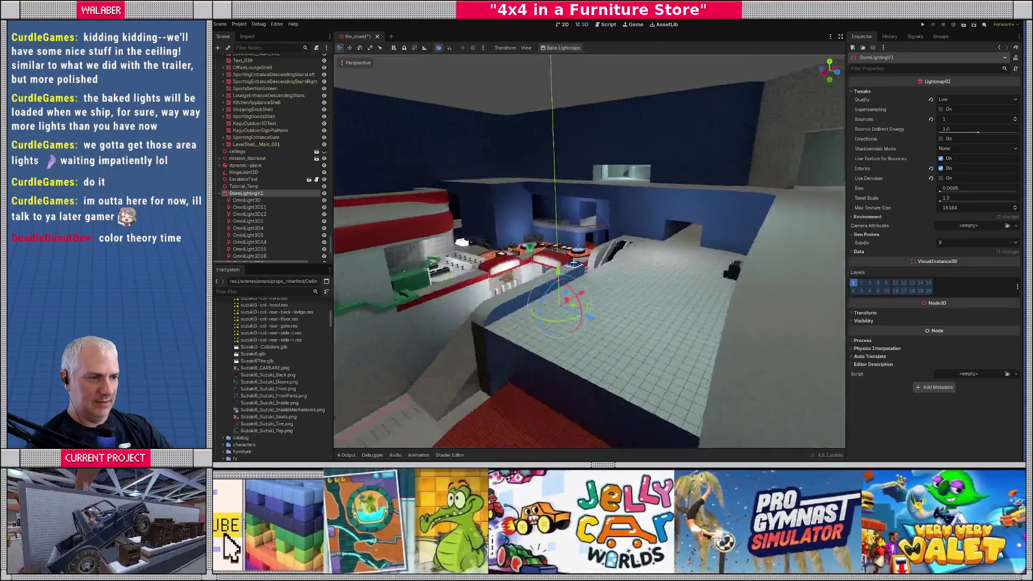
key("w")
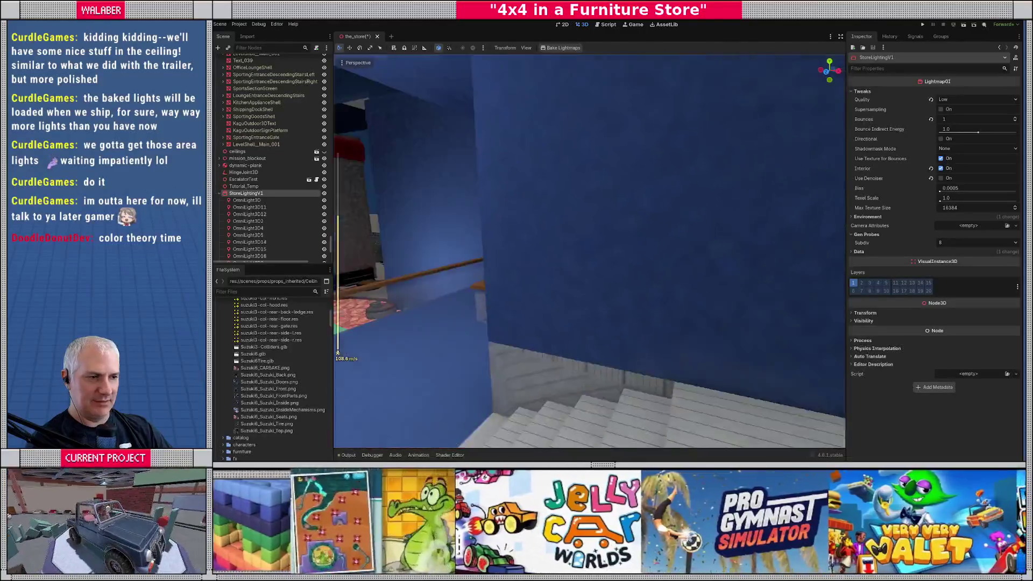
key("s")
key("w")
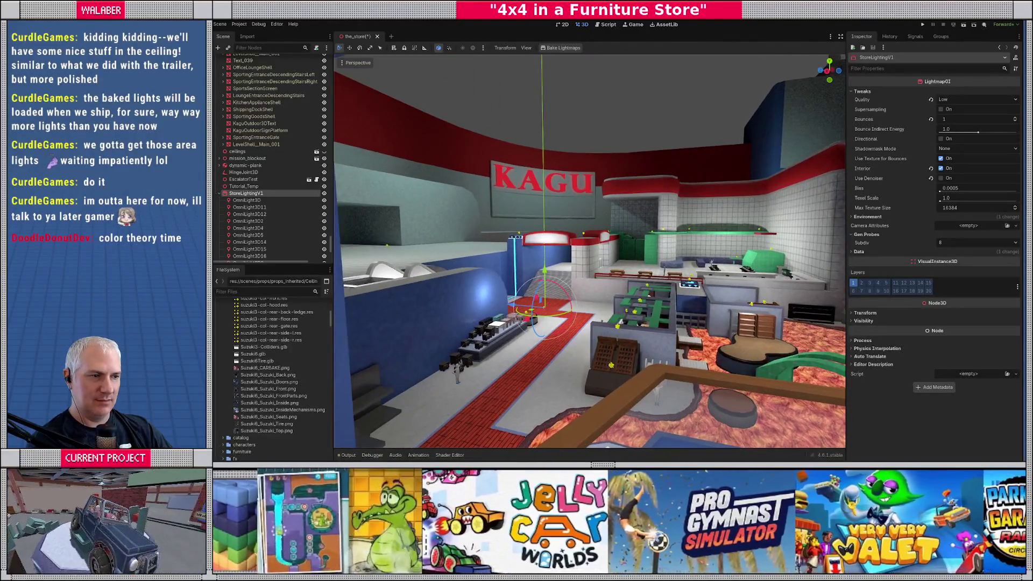
key("s")
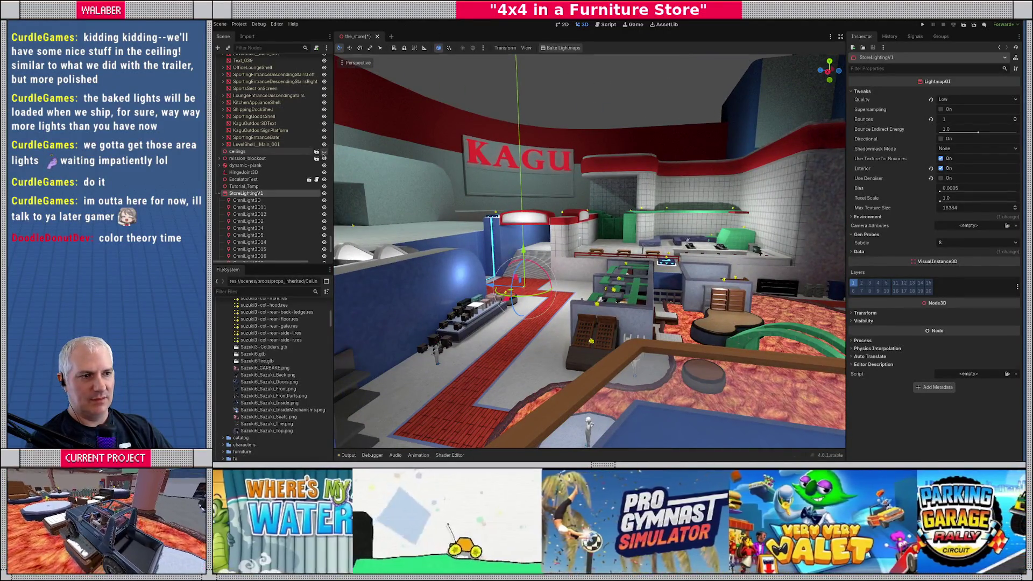
key("w")
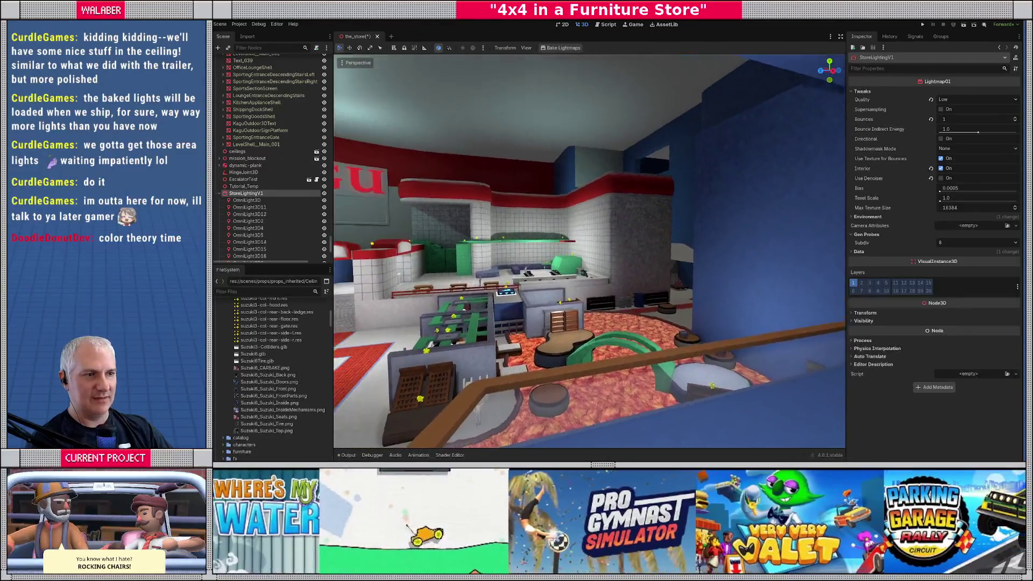
key("s")
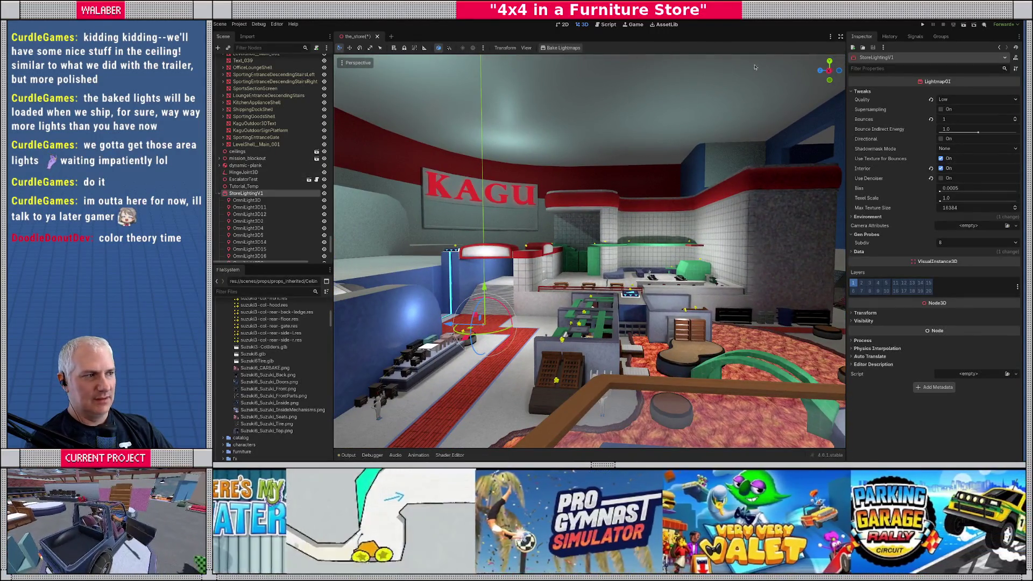
- Increase LightmapGI bounces, enable Use Denoiser, and bake the lightmaps
left_click(1014, 119)
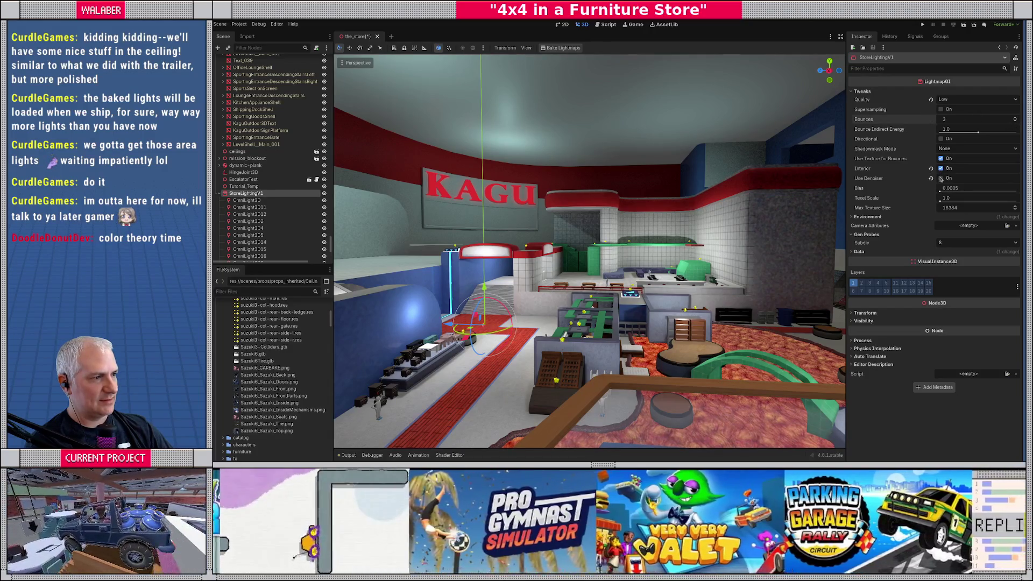
left_click(941, 178)
left_click(562, 47)
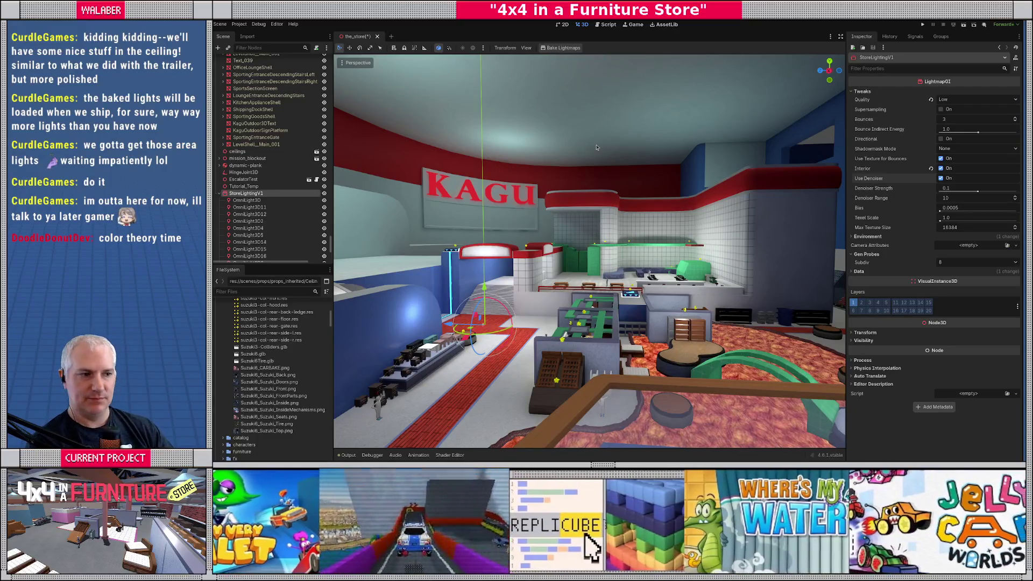
left_click_drag(597, 147, 565, 177)
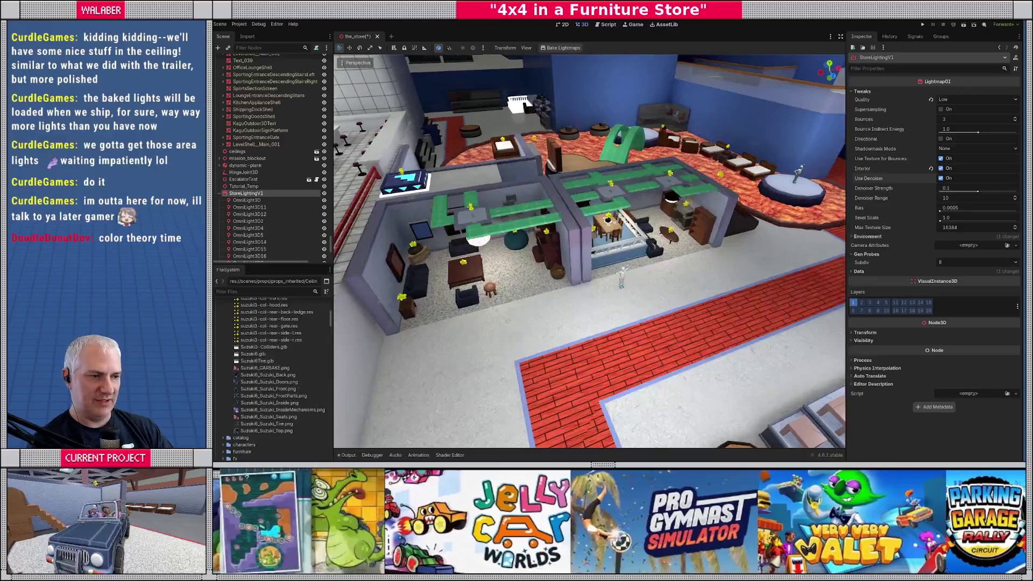
- Enable View Gizmos in the Perspective menu to show the store's omni lights
left_click(257, 201)
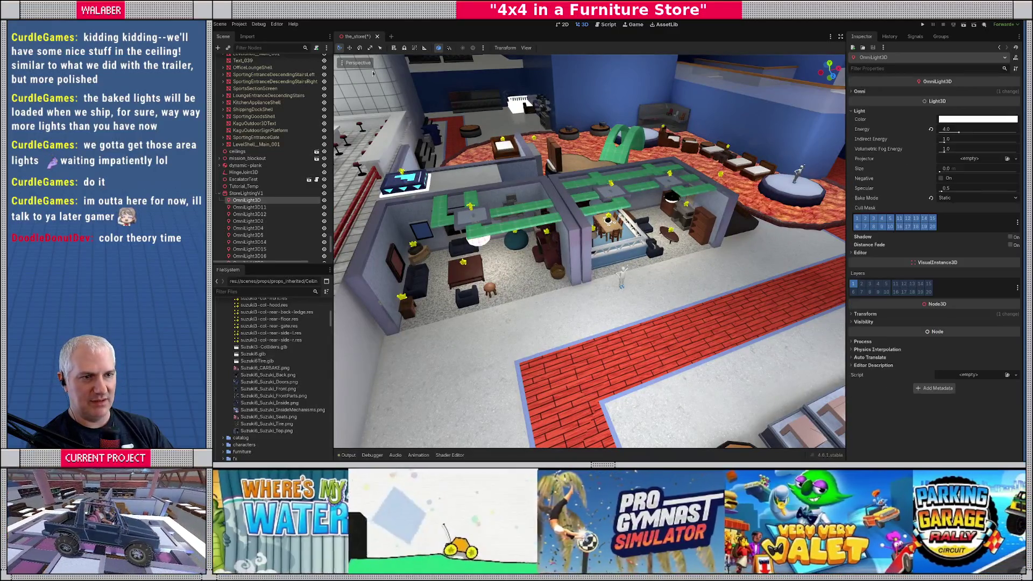
left_click(343, 64)
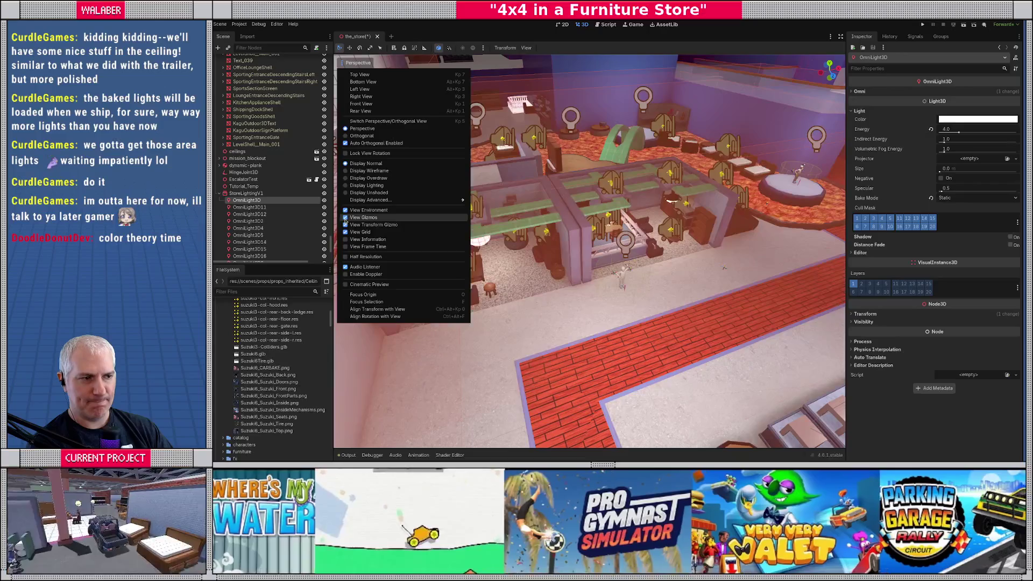
left_click(600, 246)
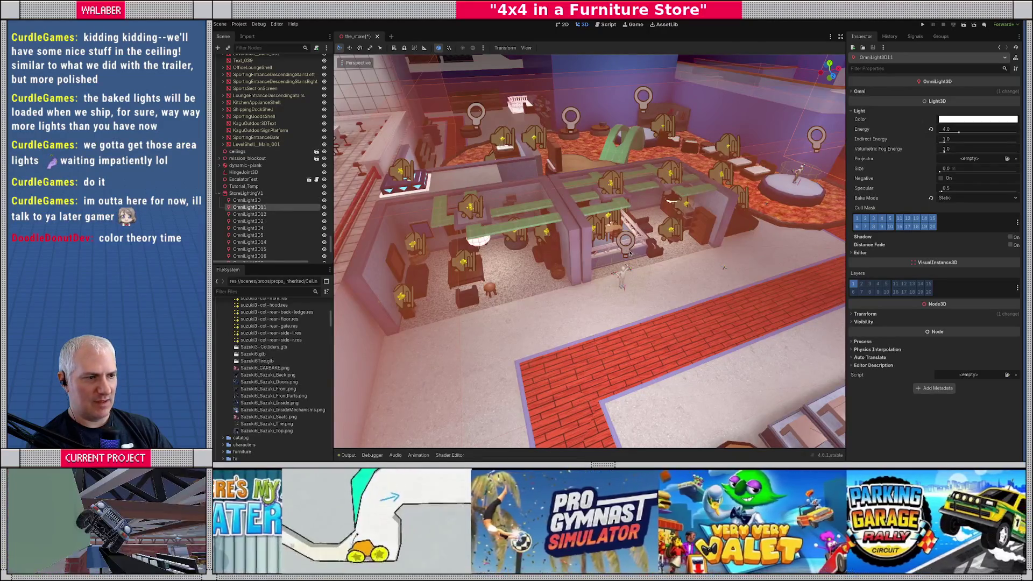
- Select OmniLight3D6 and focus the viewport on it
left_click(629, 253)
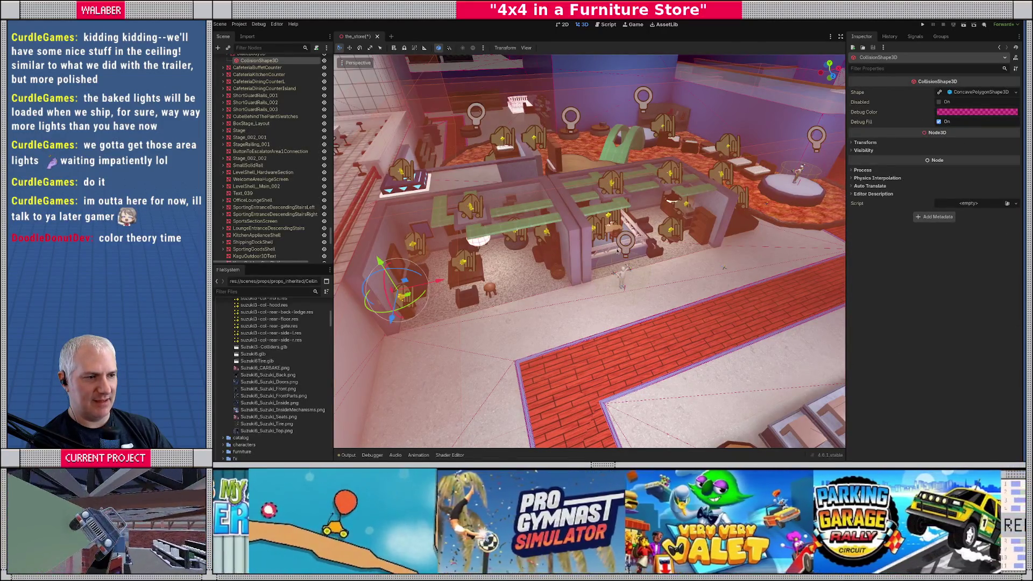
key("m")
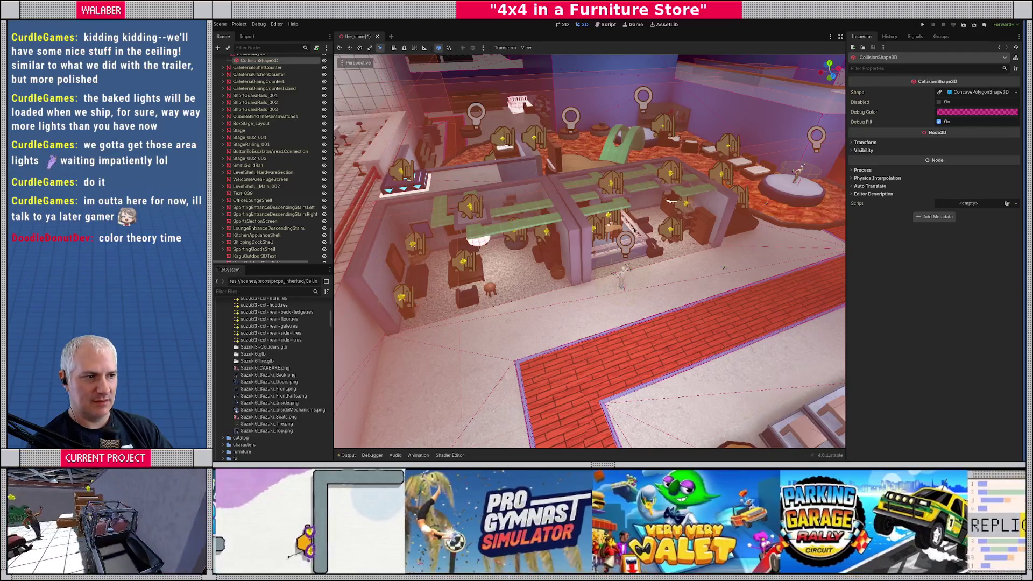
left_click(627, 253)
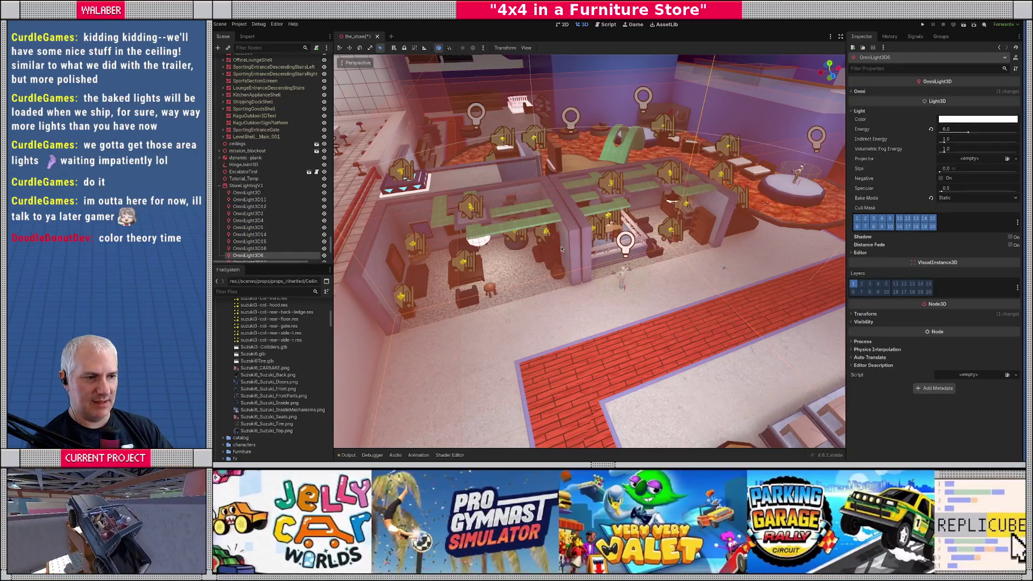
key("f")
scroll(619, 259, "down", 10)
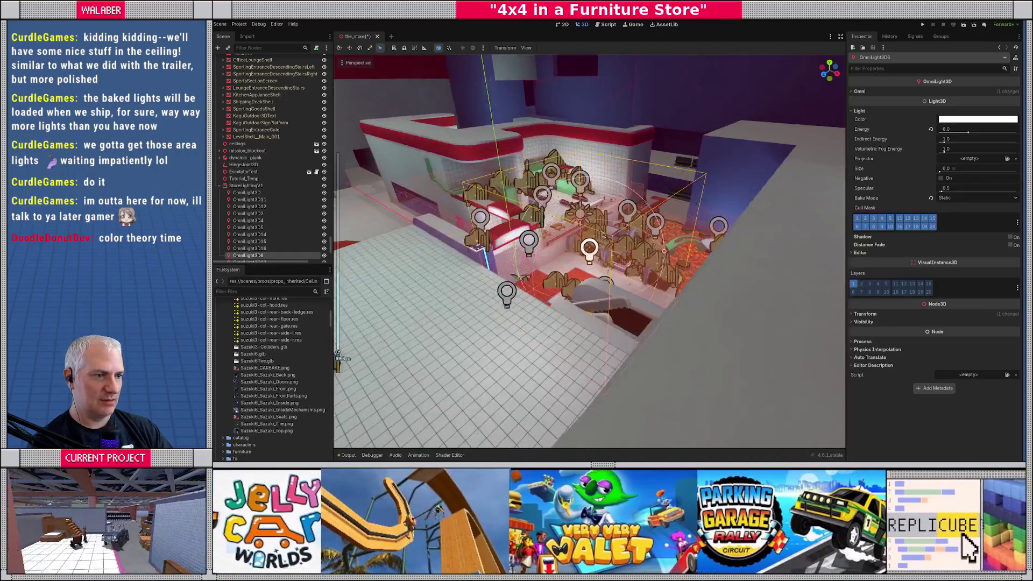
- Drag OmniLight3D6's radius handle inward to about 15.4, then look over the counters
mouse_move(603, 235)
left_mouse_down()
mouse_move(597, 347)
mouse_move(492, 237)
mouse_move(636, 248)
left_mouse_up()
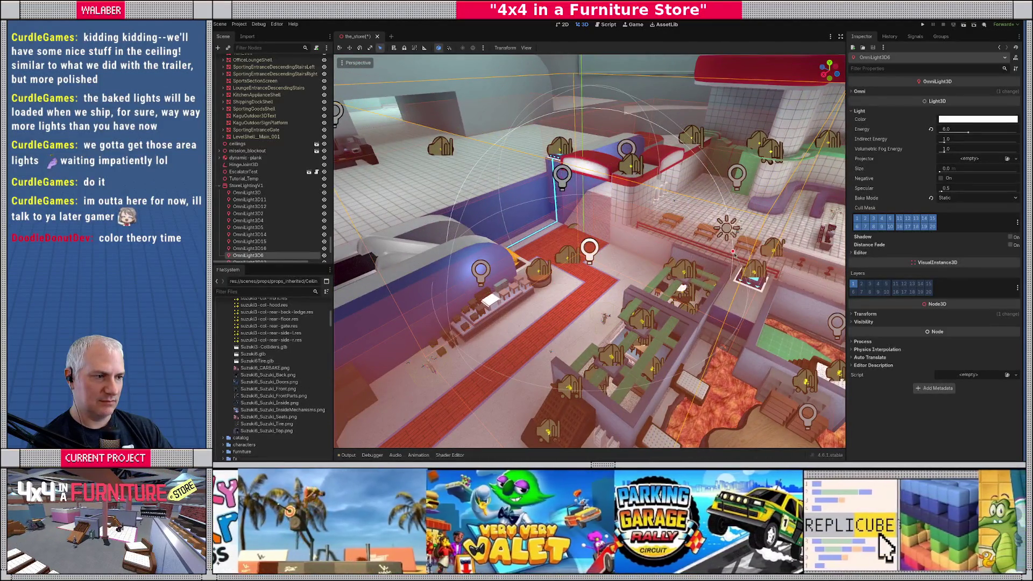
mouse_move(733, 252)
left_mouse_down()
mouse_move(692, 272)
mouse_move(738, 299)
left_mouse_up()
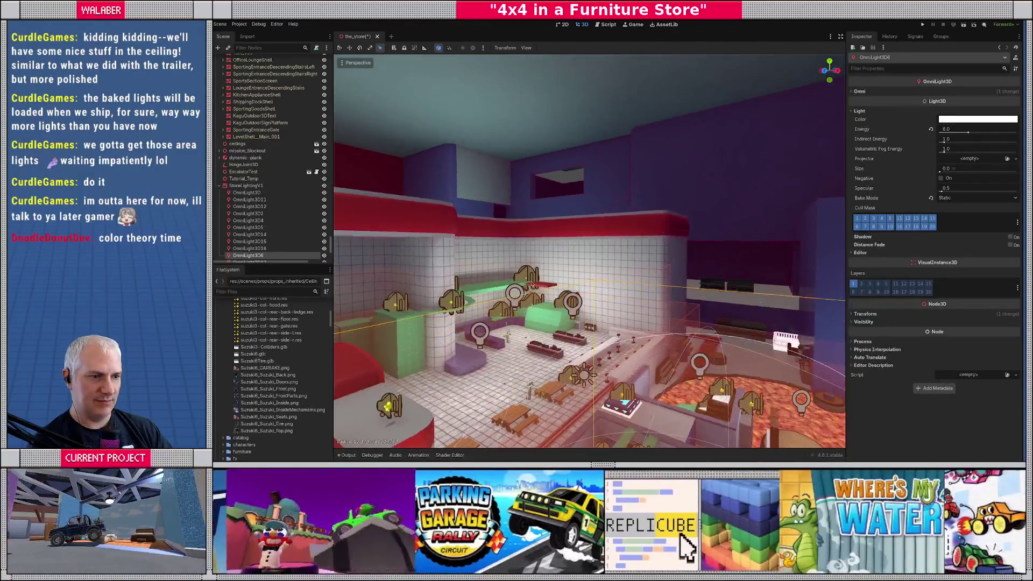
scroll(626, 247, "up", 5)
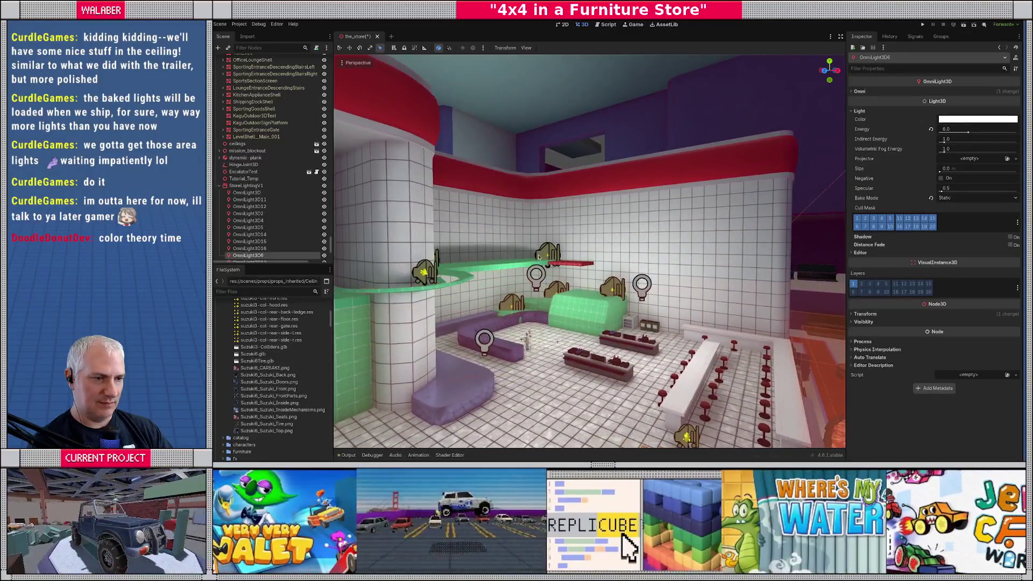
left_click_drag(539, 257, 639, 242)
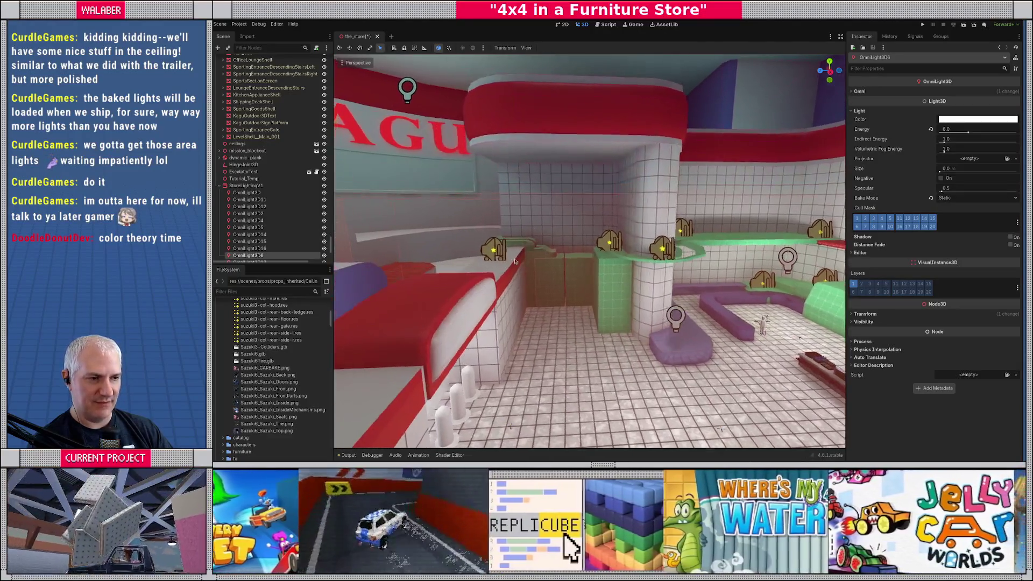
left_click_drag(515, 261, 514, 212)
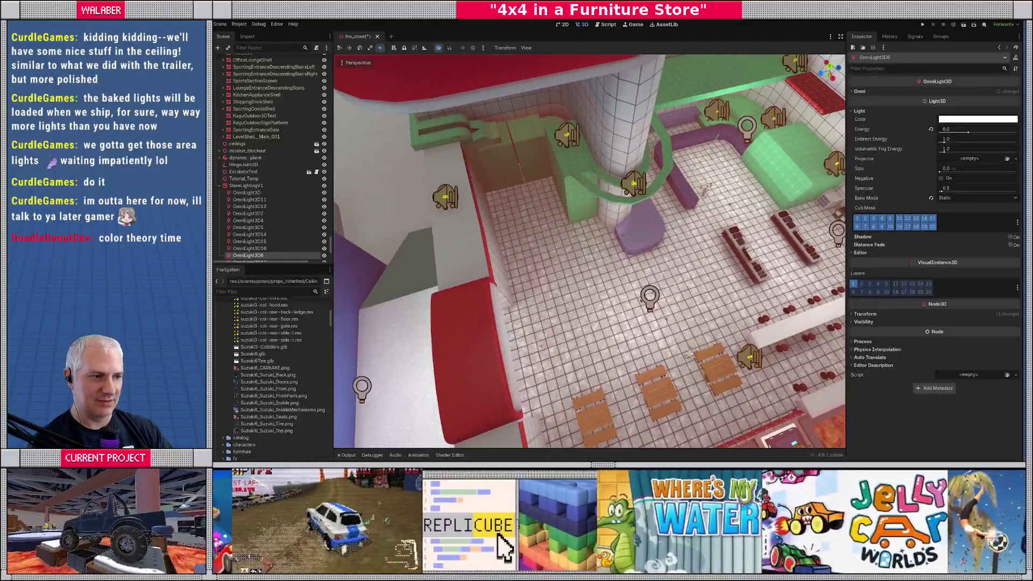
- Duplicate OmniLight3D8 as OmniLight3D9 and spread the two lights apart over the dining floor
left_click(649, 296)
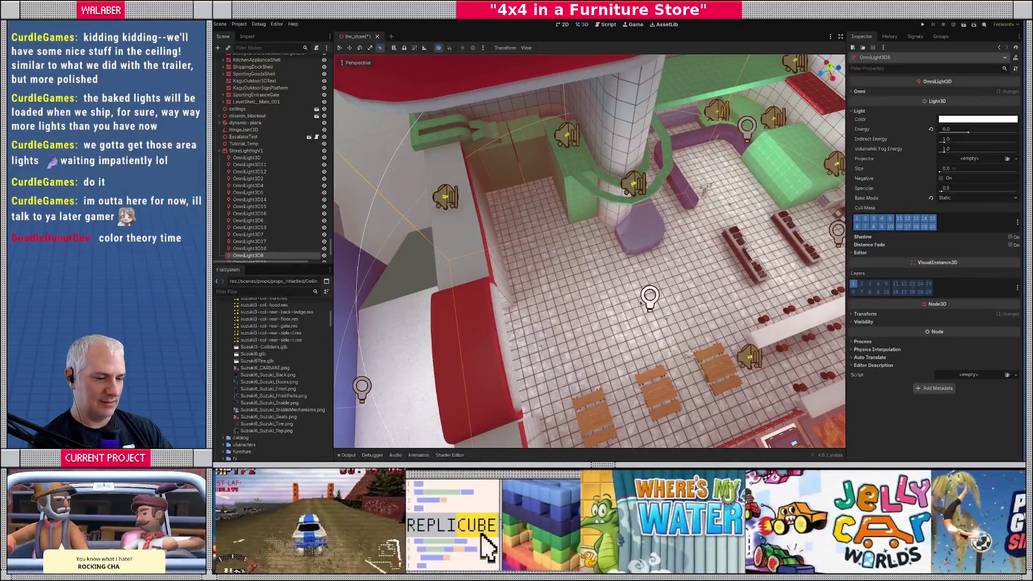
left_click(645, 300)
key("w")
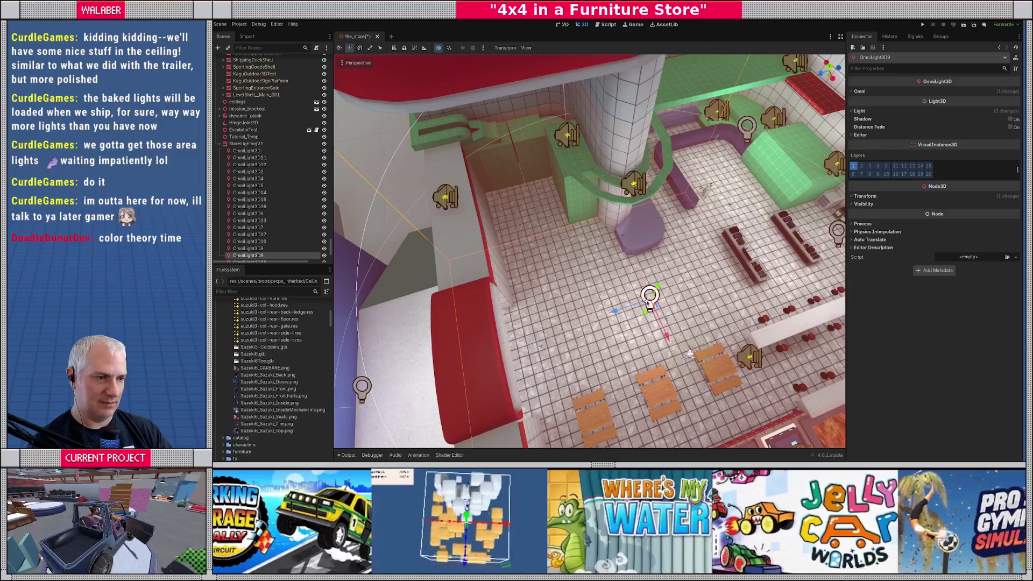
mouse_move(621, 310)
left_mouse_down()
mouse_move(576, 323)
mouse_move(545, 239)
left_mouse_up()
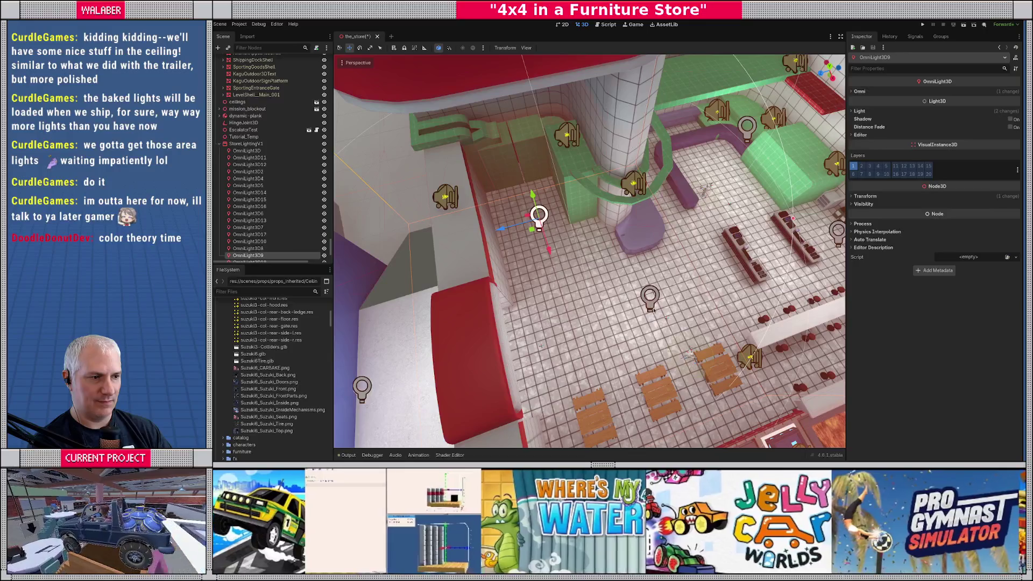
left_click(650, 299)
left_click_drag(666, 334, 678, 359)
- Bake StoreLightingV1's lightmaps again and swing the view toward the tables to check
left_click(249, 144)
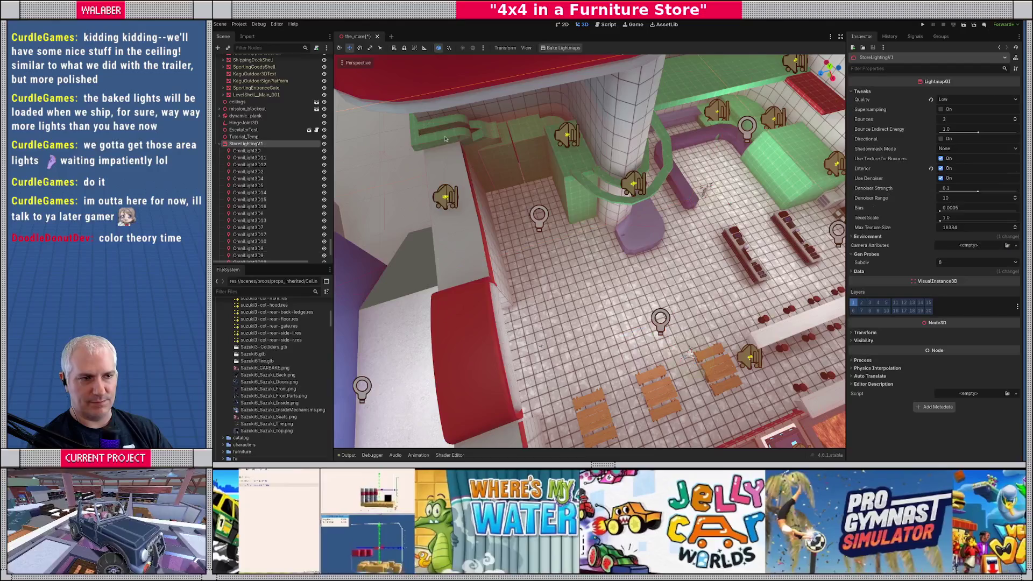
left_click(562, 49)
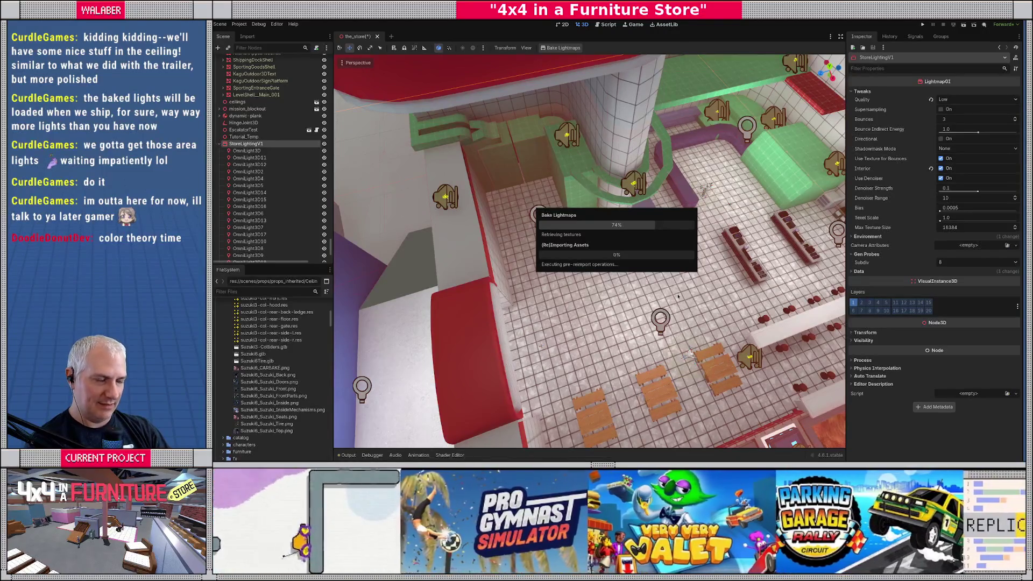
left_click_drag(620, 296, 620, 296)
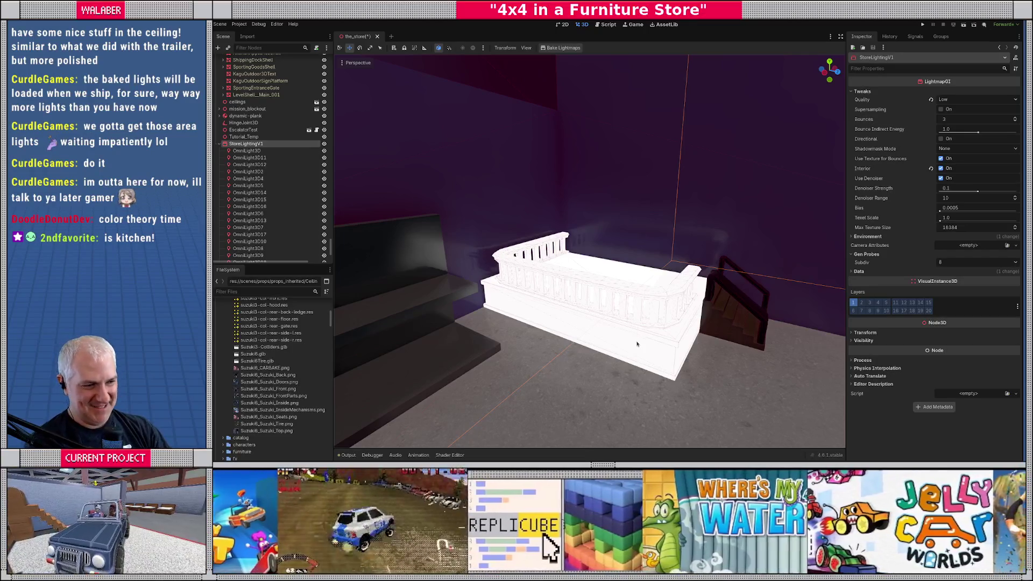
- Give Stage_002_001 a new StandardMaterial3D in surface material override slot 0
left_click(637, 345)
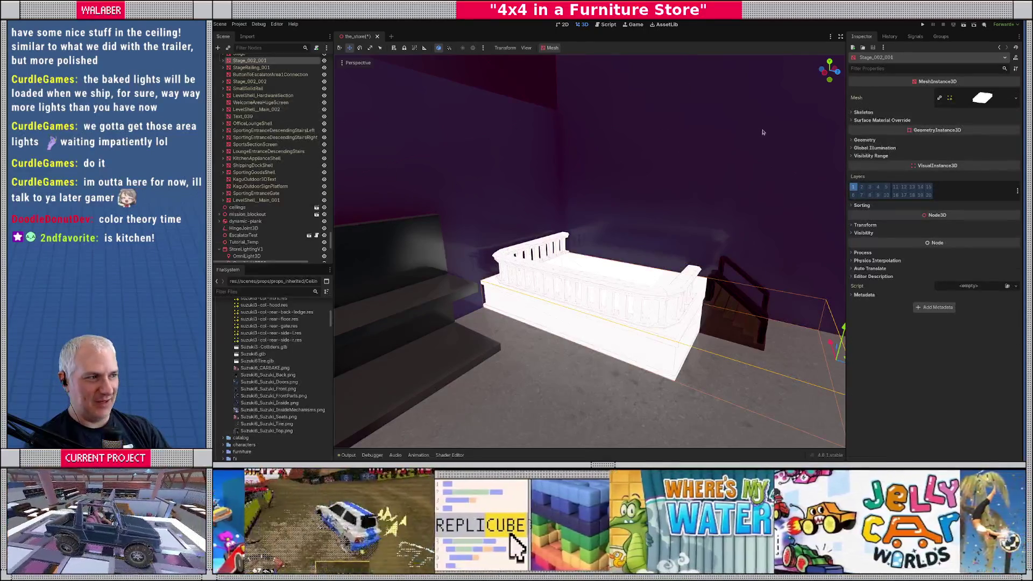
left_click(897, 120)
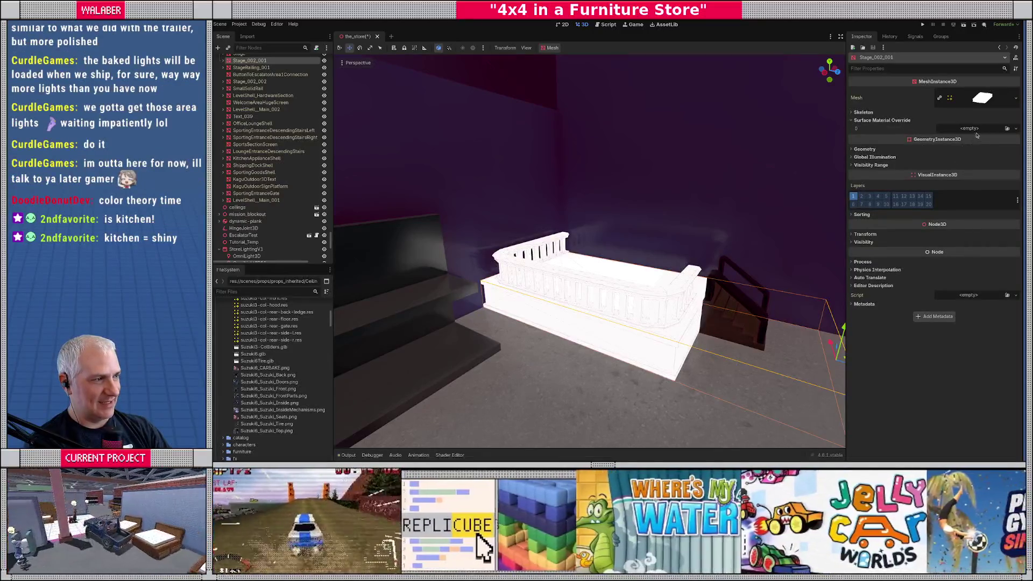
left_click(994, 131)
left_click(985, 144)
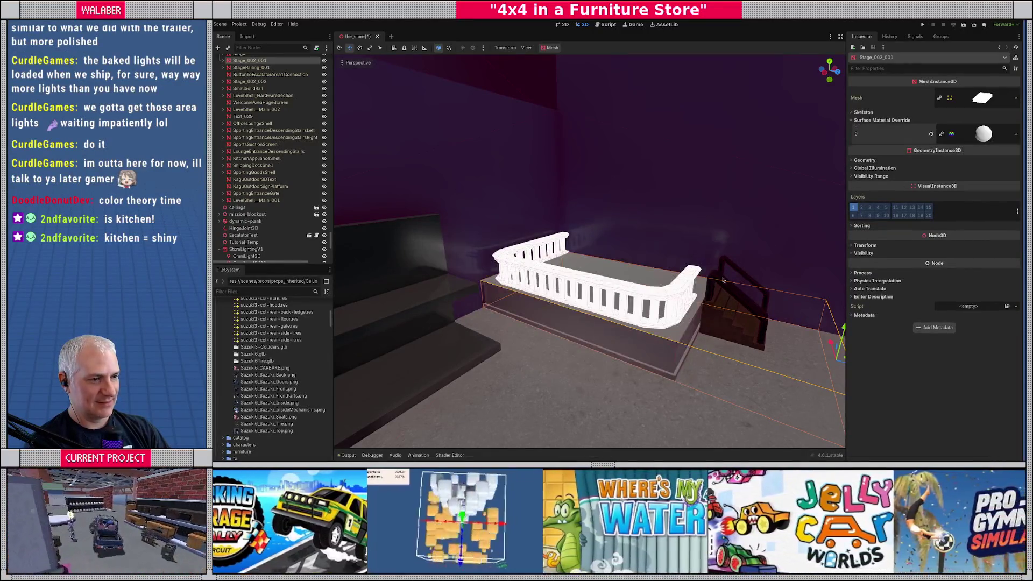
- Give StageRailing_001 a new StandardMaterial3D override and save the scene
left_click(604, 295)
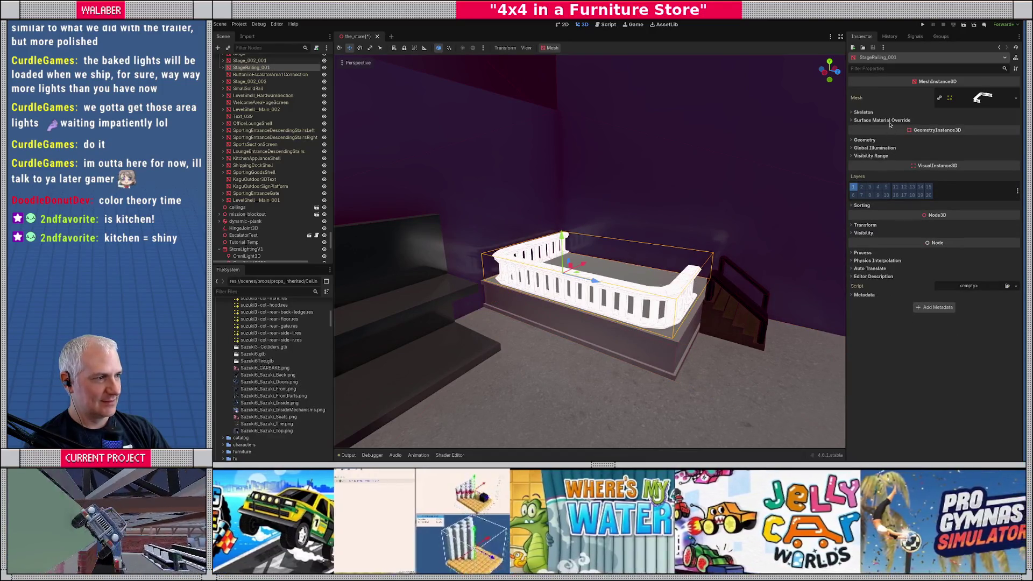
left_click(972, 131)
left_click(974, 148)
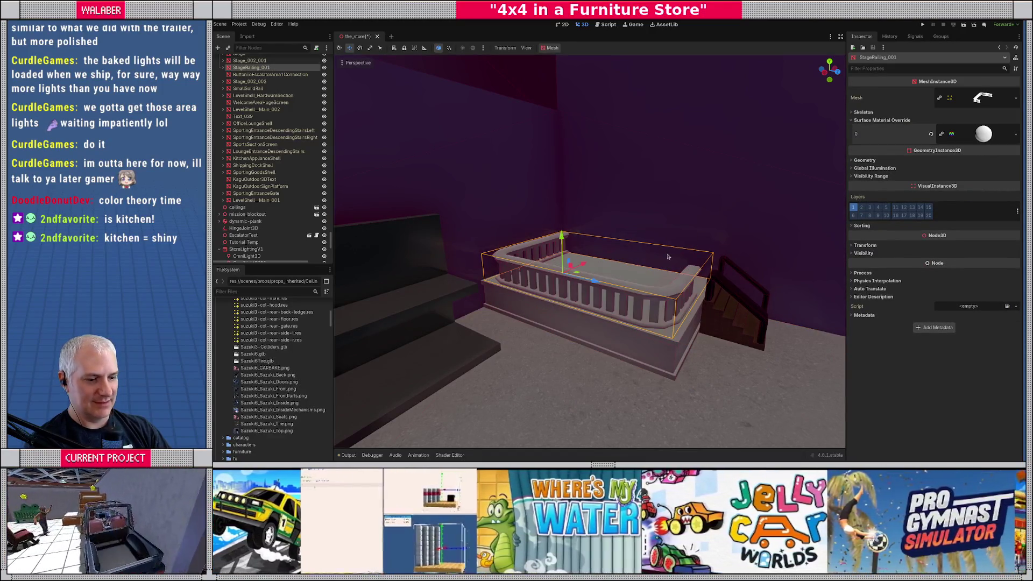
key("ctrl+s")
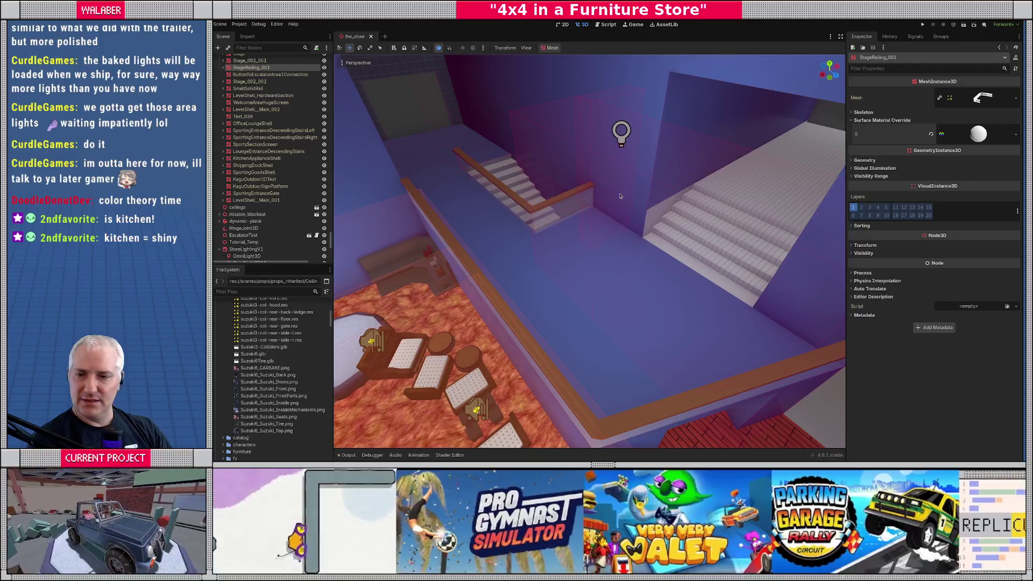
- In Blender's Curdle workspace, exclude the props collection and re-include the layout collection
key("alt+Tab")
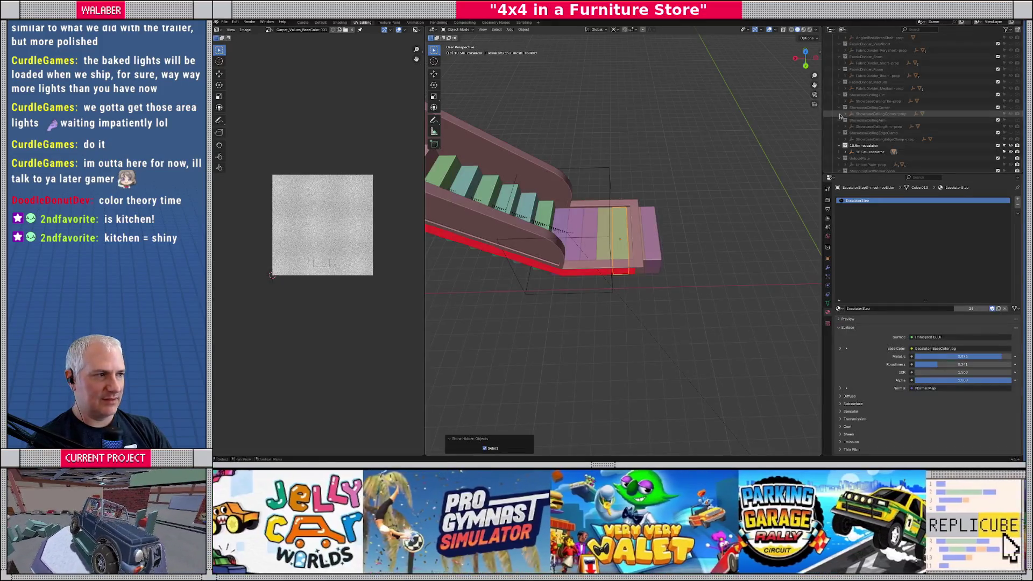
left_click_drag(887, 173, 888, 281)
scroll(889, 161, "up", 3)
scroll(889, 159, "up", 5)
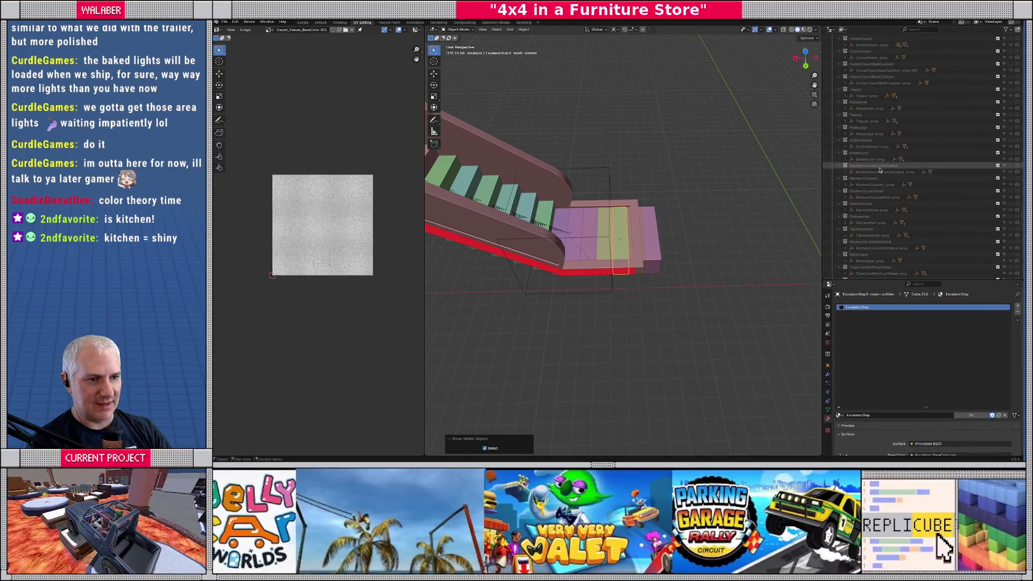
left_click(303, 23)
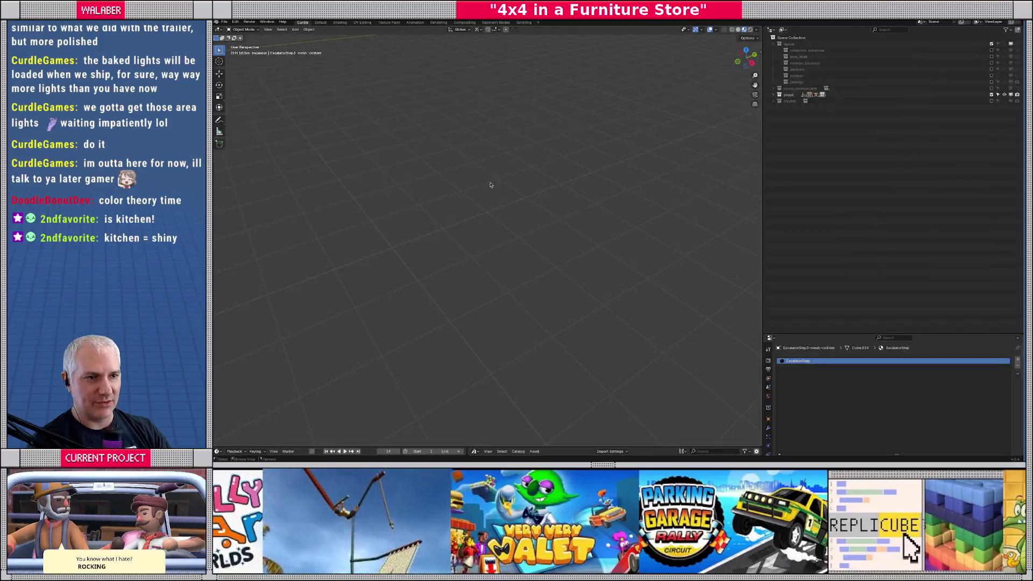
scroll(485, 180, "up", 10)
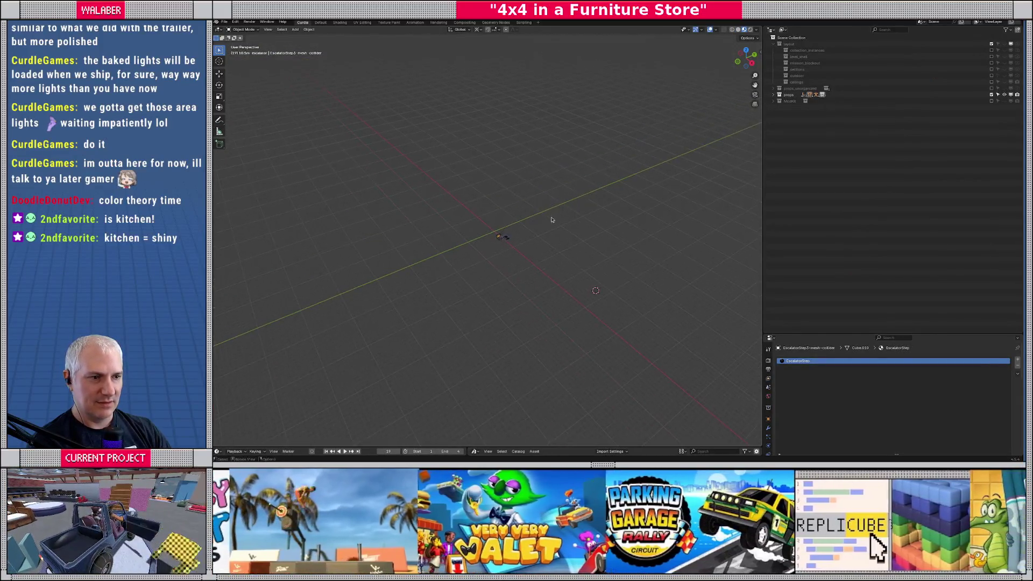
scroll(513, 228, "up", 3)
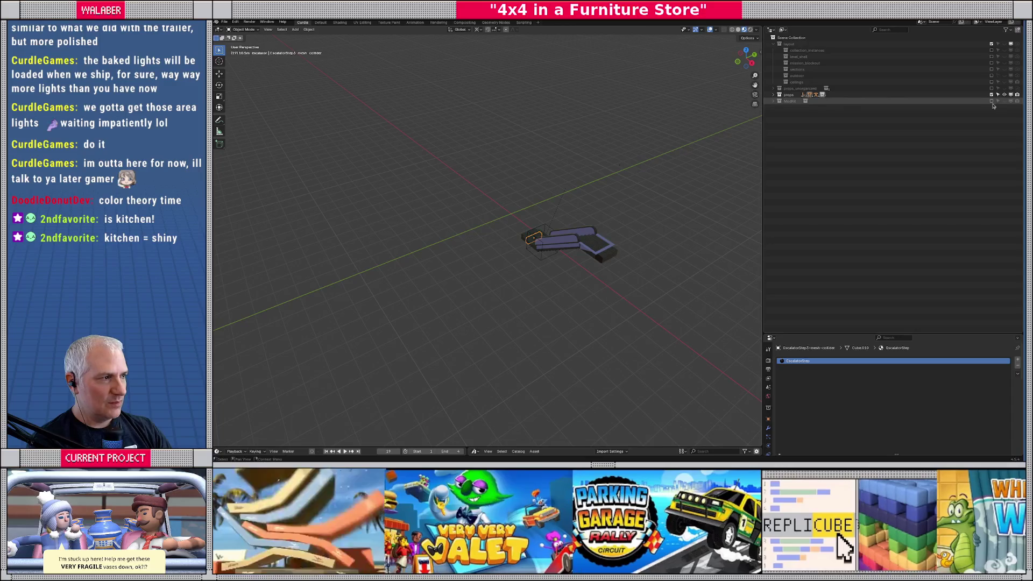
left_click(992, 95)
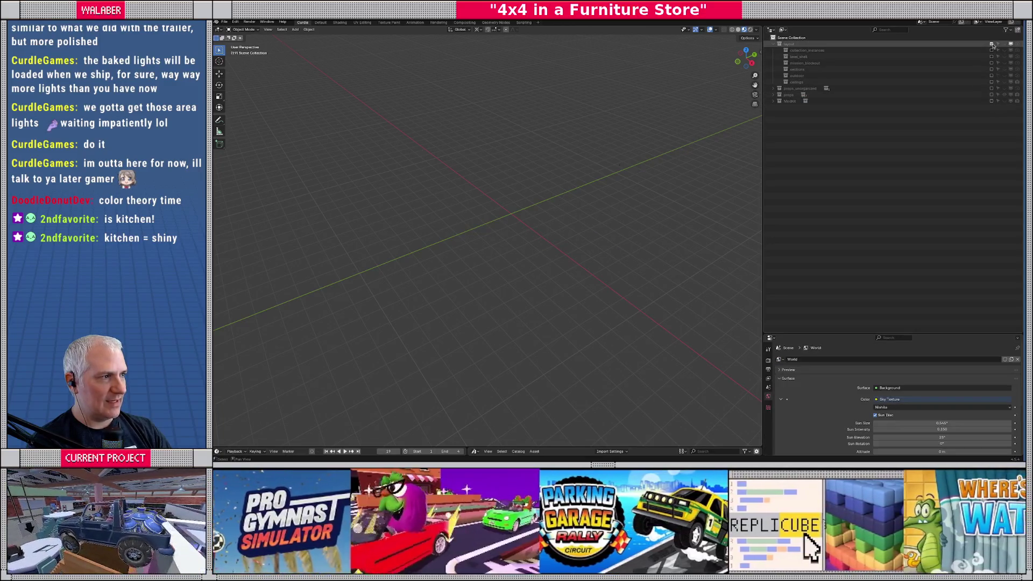
left_click(992, 44)
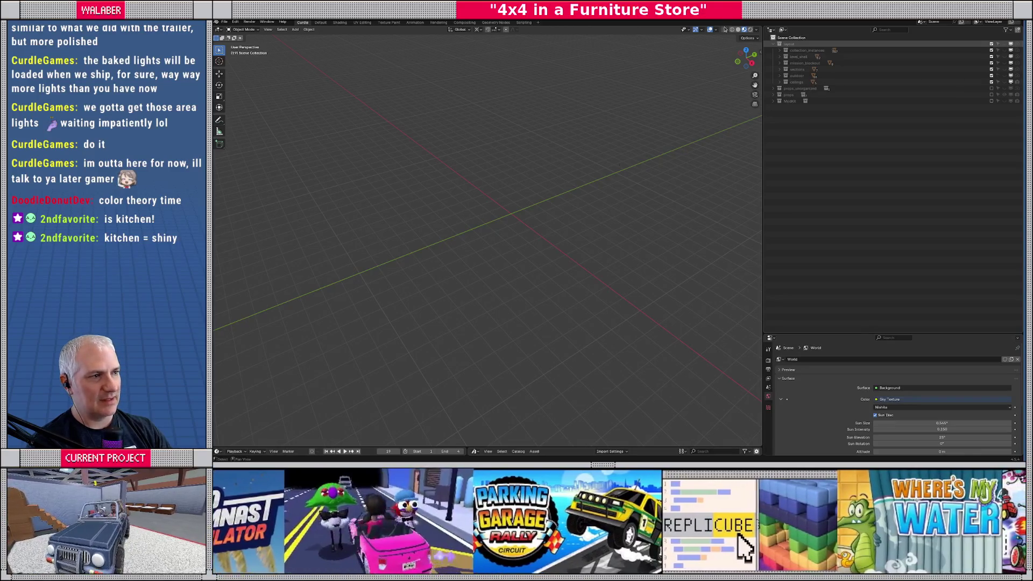
- Use solid shading, hide the outdoor and ceilings collections, and orbit over the level
left_click(738, 29)
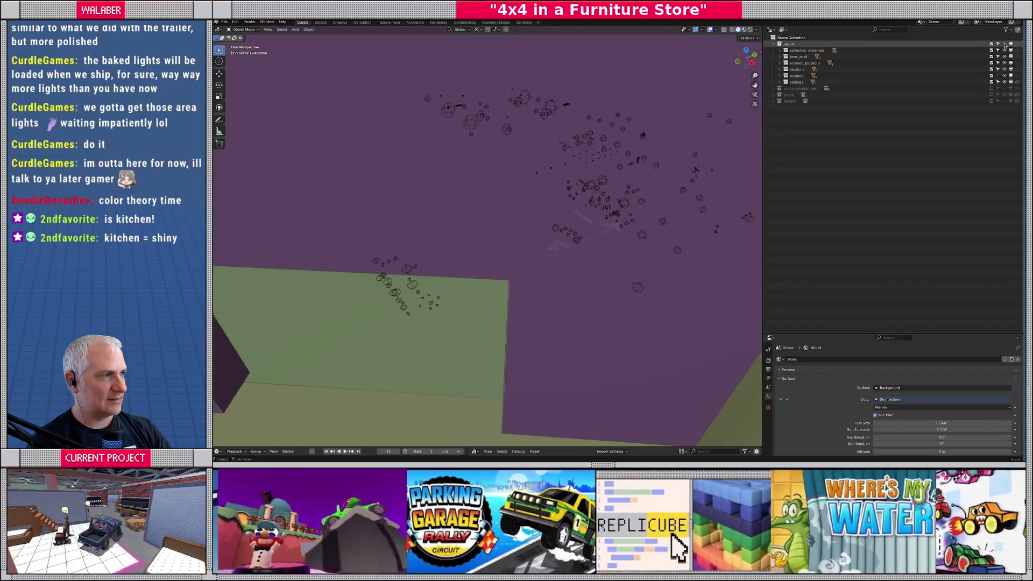
scroll(600, 119, "down", 10)
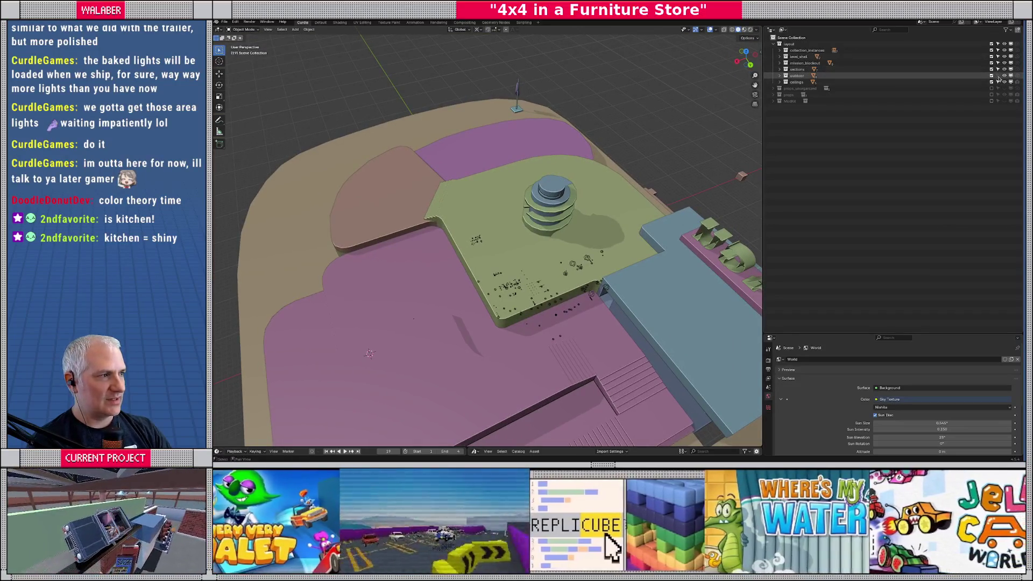
left_click(1004, 76)
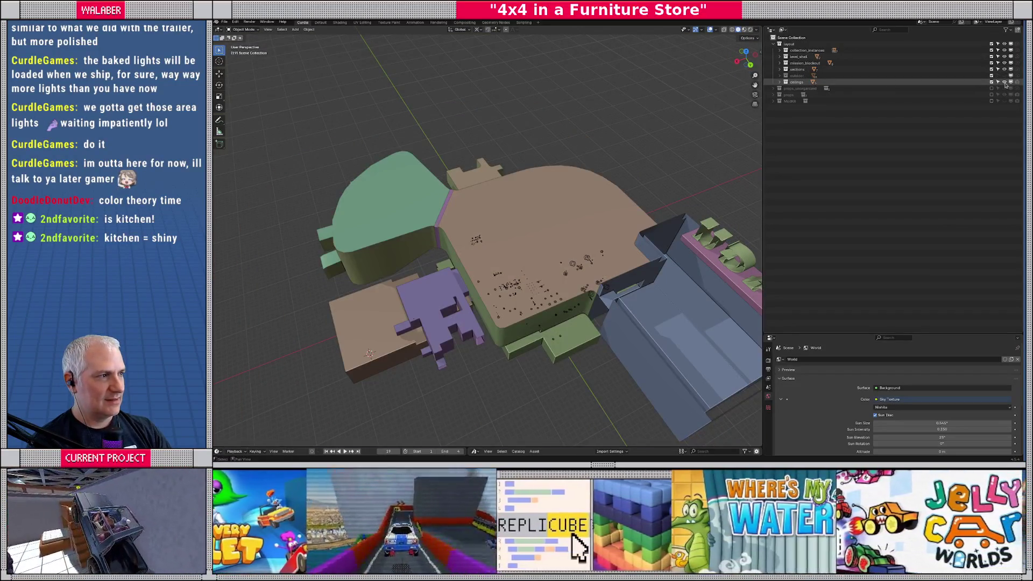
left_click(1004, 81)
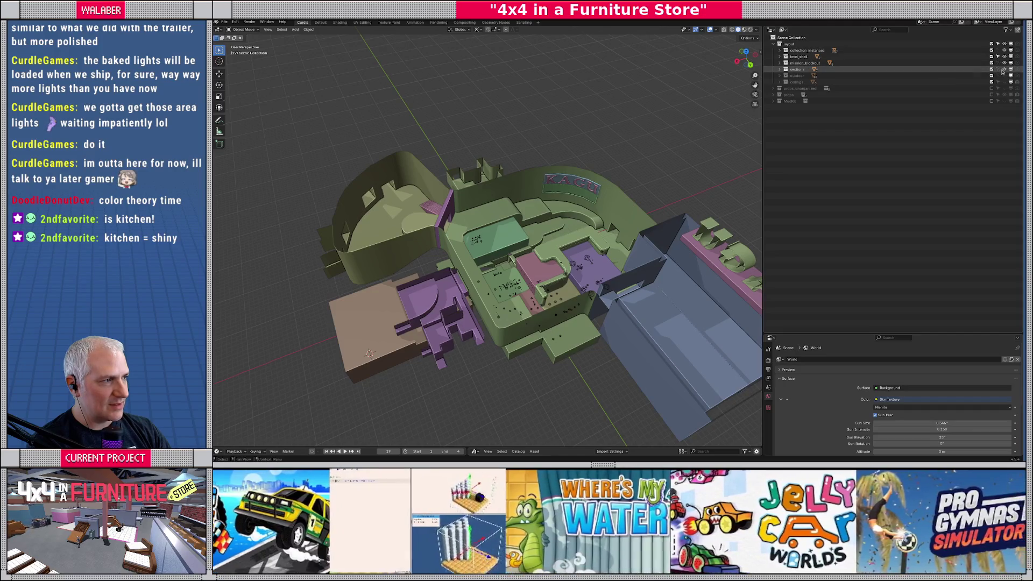
left_click_drag(591, 226, 541, 200)
scroll(541, 200, "up", 5)
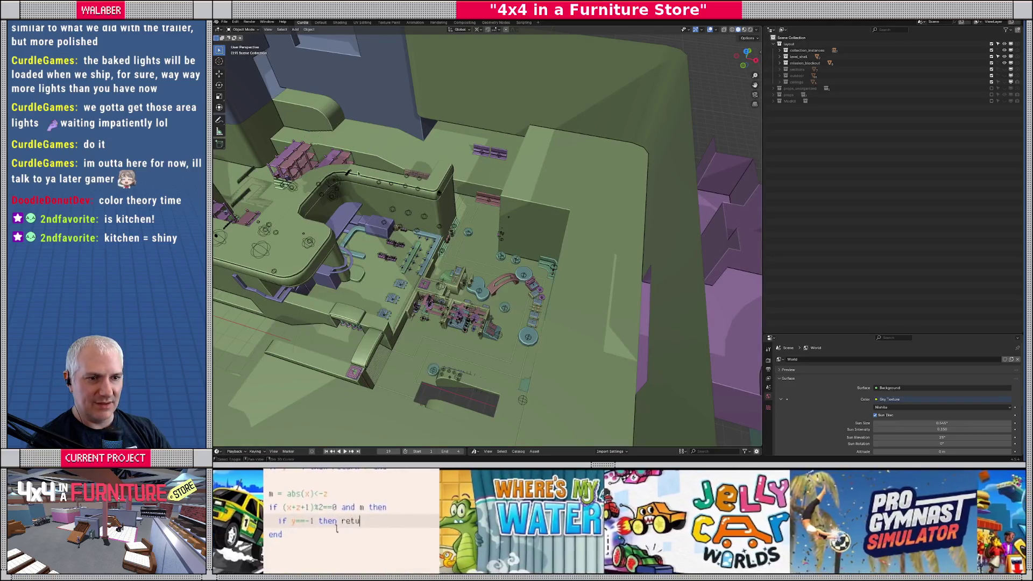
left_click_drag(357, 173, 534, 183)
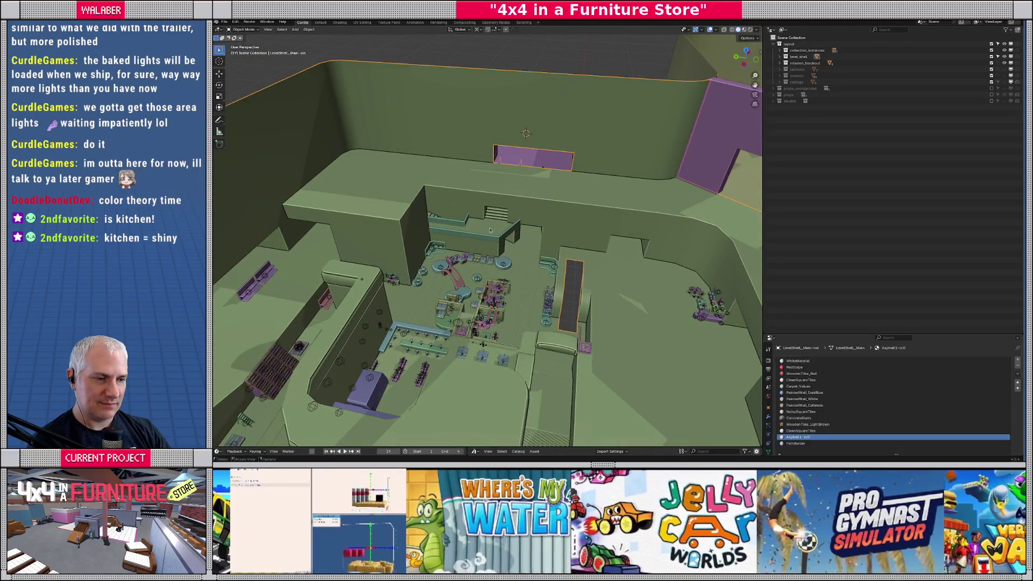
- Select the level shell's floor in Edit Mode and frame it in the view
left_click(499, 226)
key("Tab")
key("KP_Decimal")
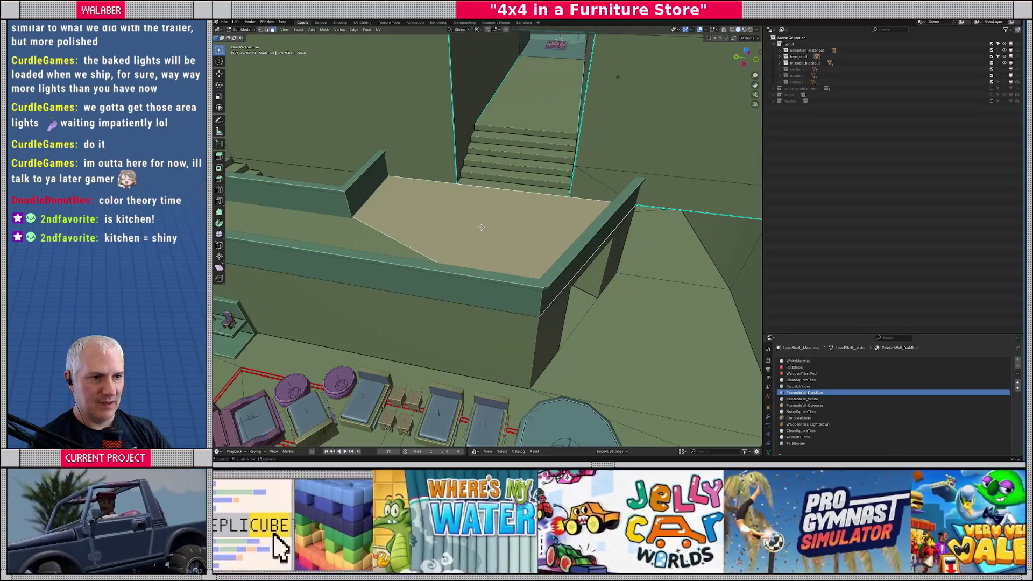
- Set viewport shading colour to Texture, showing the upper floor and tiled stairs
left_click(757, 30)
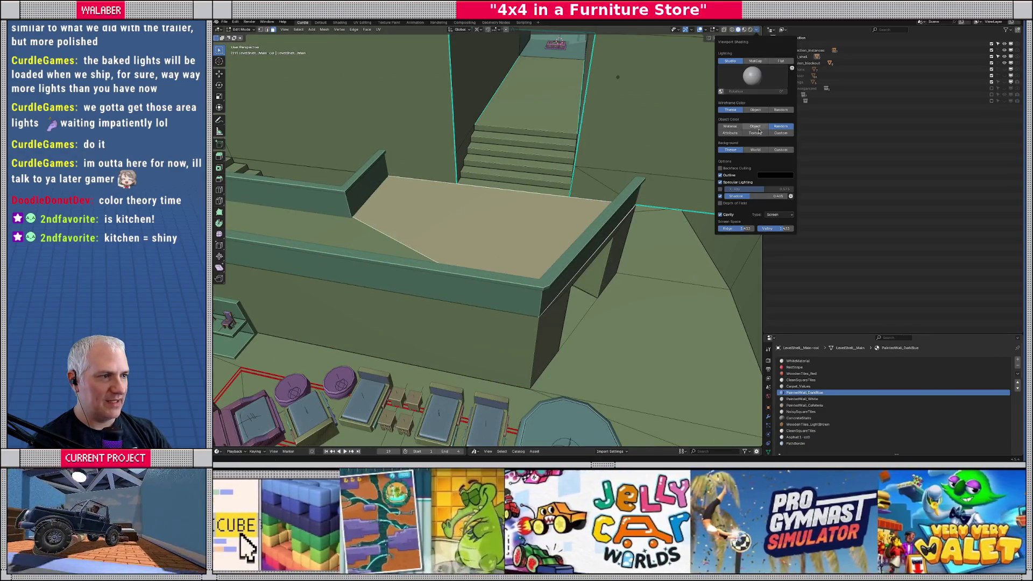
left_click(757, 134)
scroll(615, 212, "up", 6)
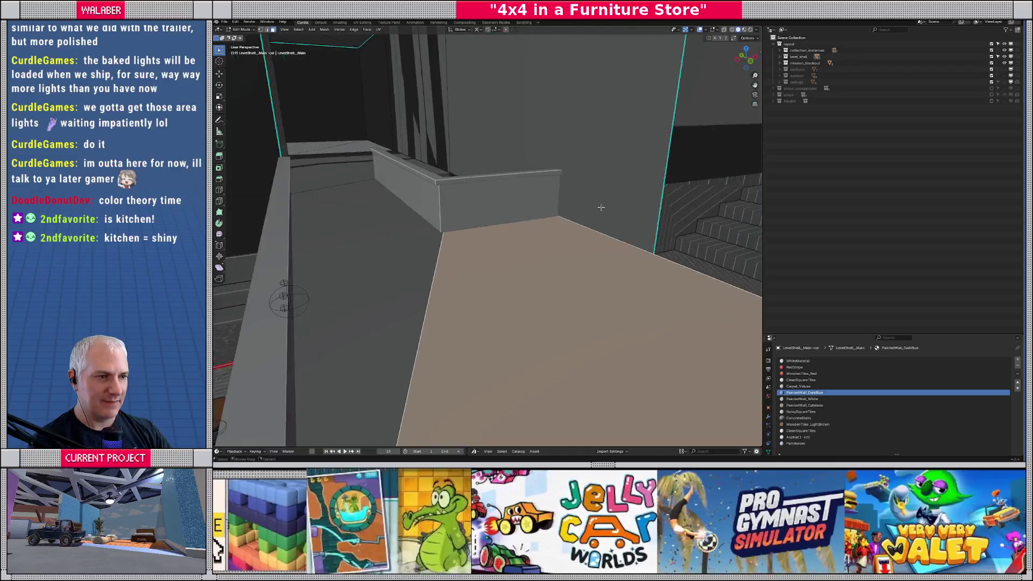
scroll(615, 212, "up", 3)
scroll(570, 172, "up", 3)
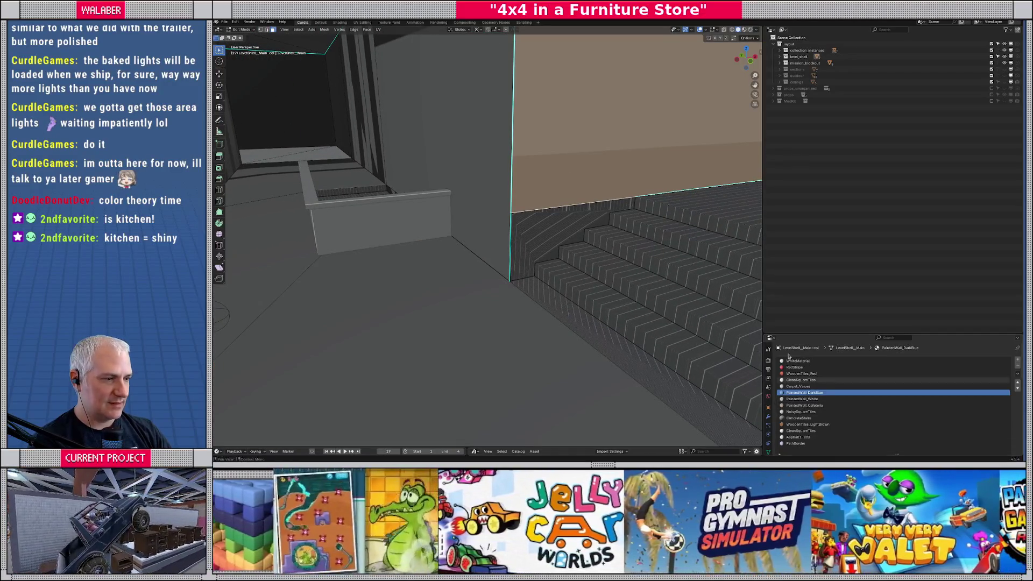
- Enlarge the material panel and select the stair-side face and the wall face above the stairs
left_click_drag(814, 333, 813, 126)
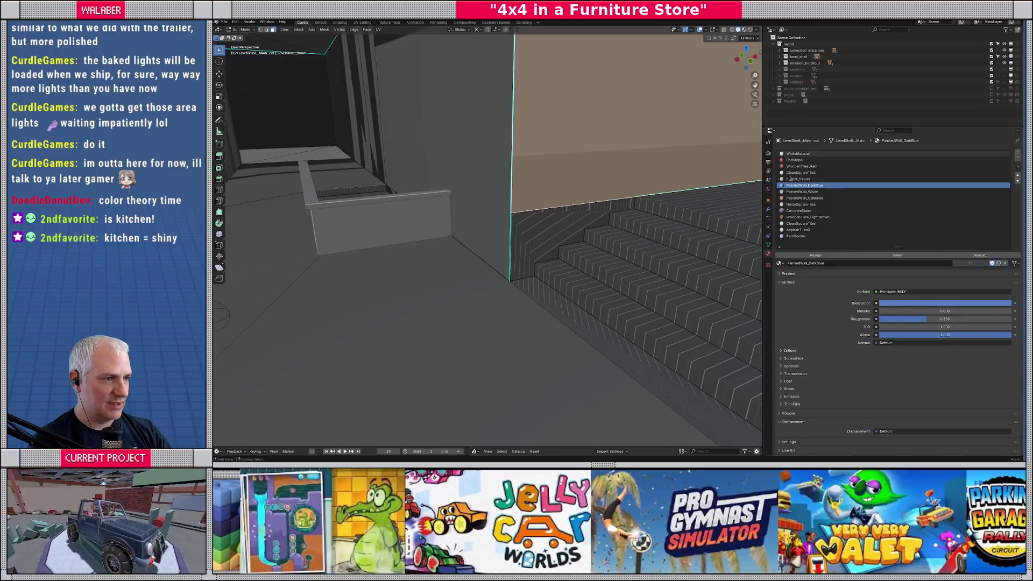
mouse_move(801, 172)
left_mouse_down()
mouse_move(604, 244)
mouse_move(573, 215)
mouse_move(581, 236)
mouse_move(596, 210)
mouse_move(524, 217)
left_mouse_up()
left_click(597, 216)
key("alt+a")
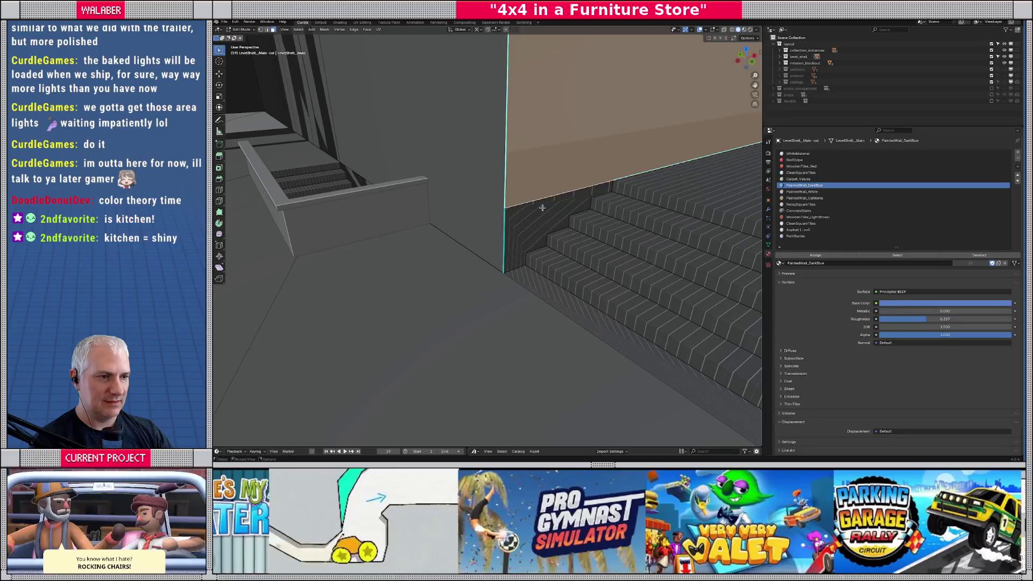
left_click(547, 160)
left_click(542, 213)
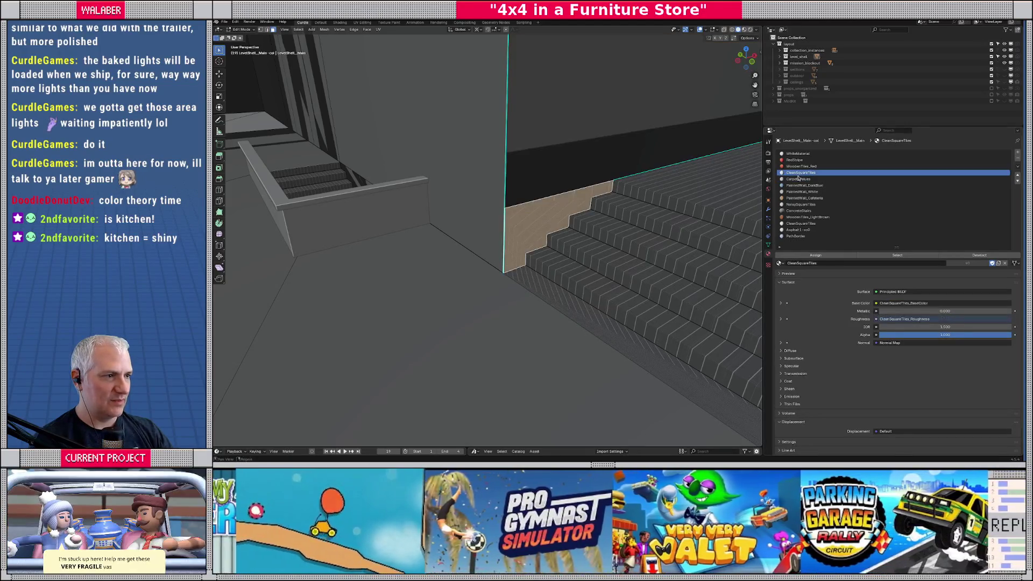
left_click(805, 185)
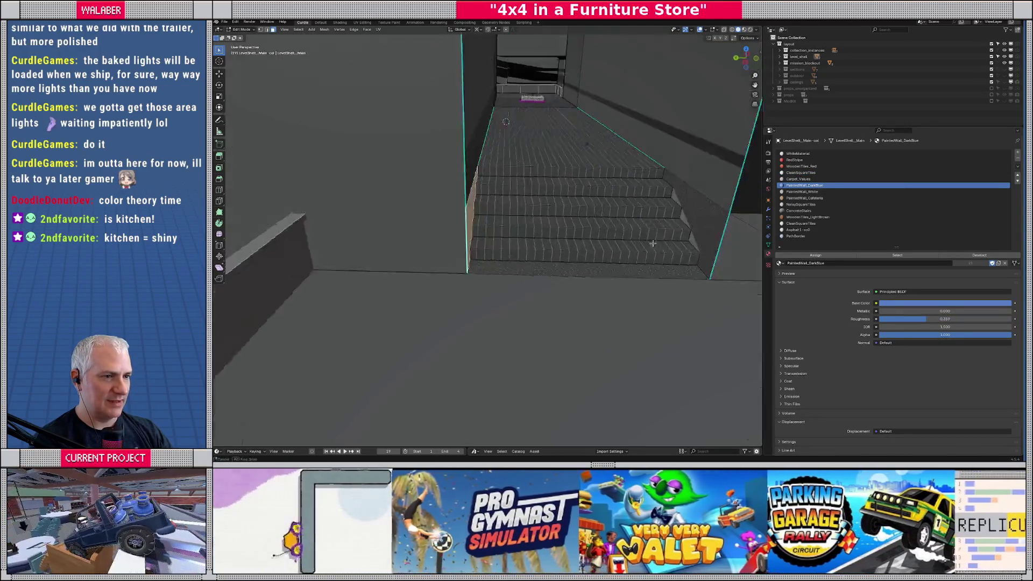
- Compare which materials the wall face and stair-side face use
left_click(797, 173)
left_click(805, 185)
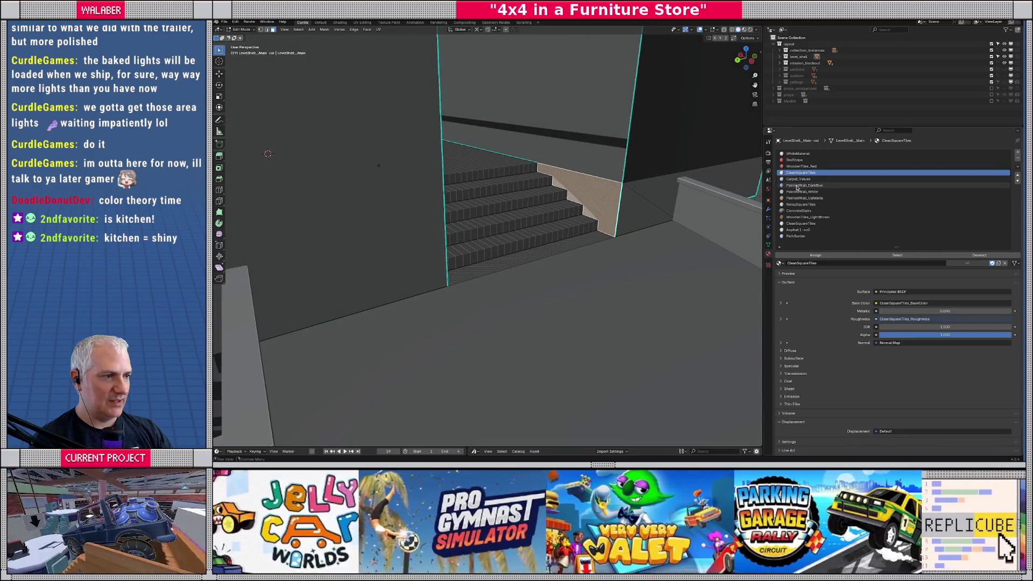
left_click(587, 177)
left_click(588, 191)
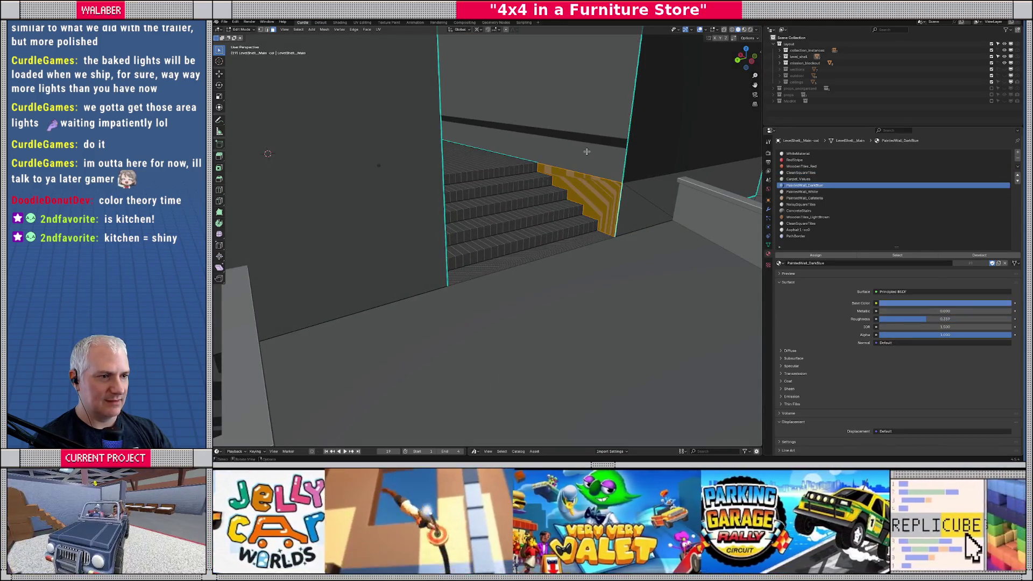
left_click(587, 179)
left_click(588, 191)
left_click_drag(588, 191, 556, 213)
- Select the upper floor faces and assign them the CleanSquareTiles material
left_click(565, 230)
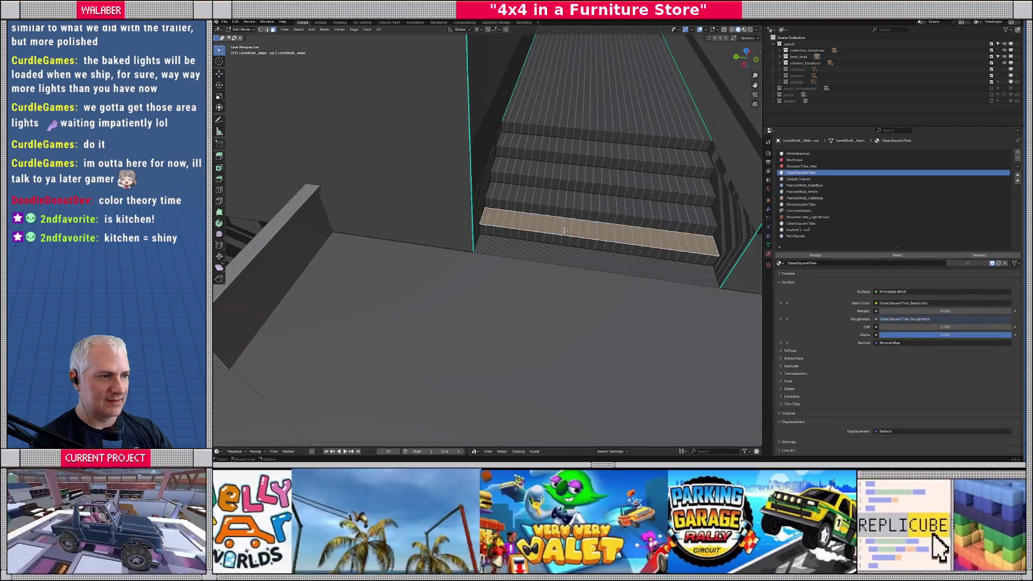
left_click(792, 173)
left_click(587, 259)
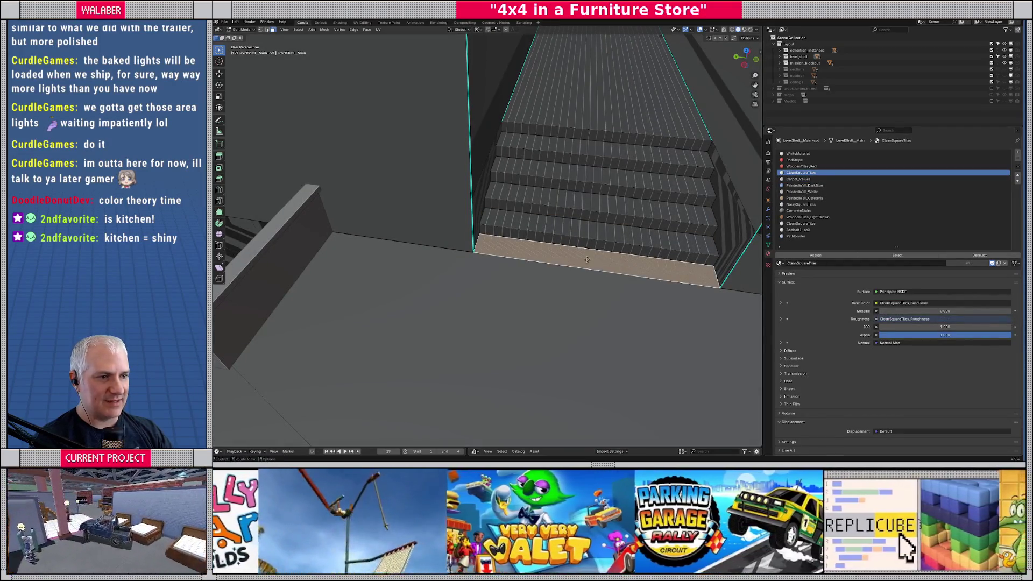
left_click(505, 298)
scroll(505, 298, "down", 5)
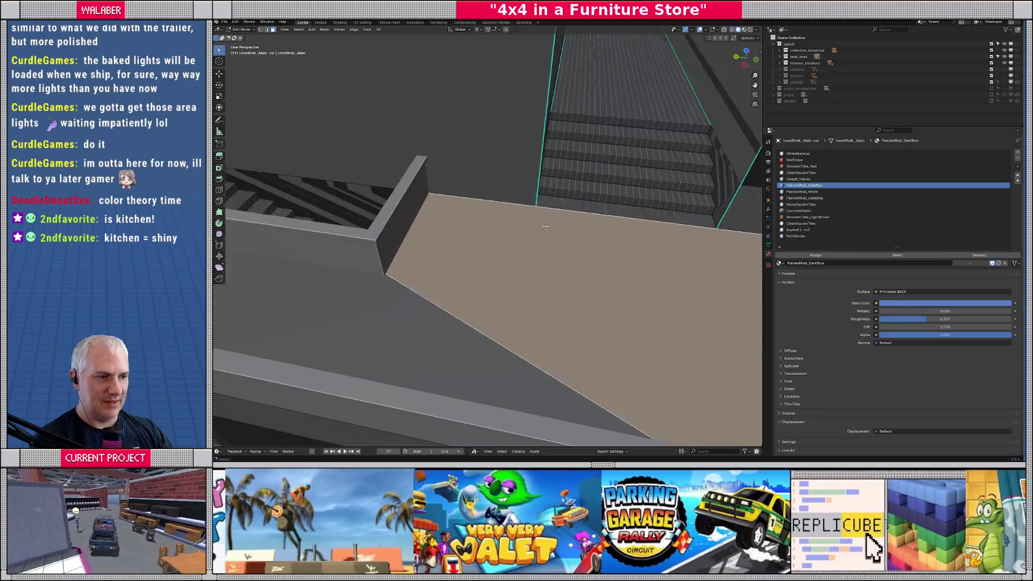
left_click_drag(314, 253, 393, 188)
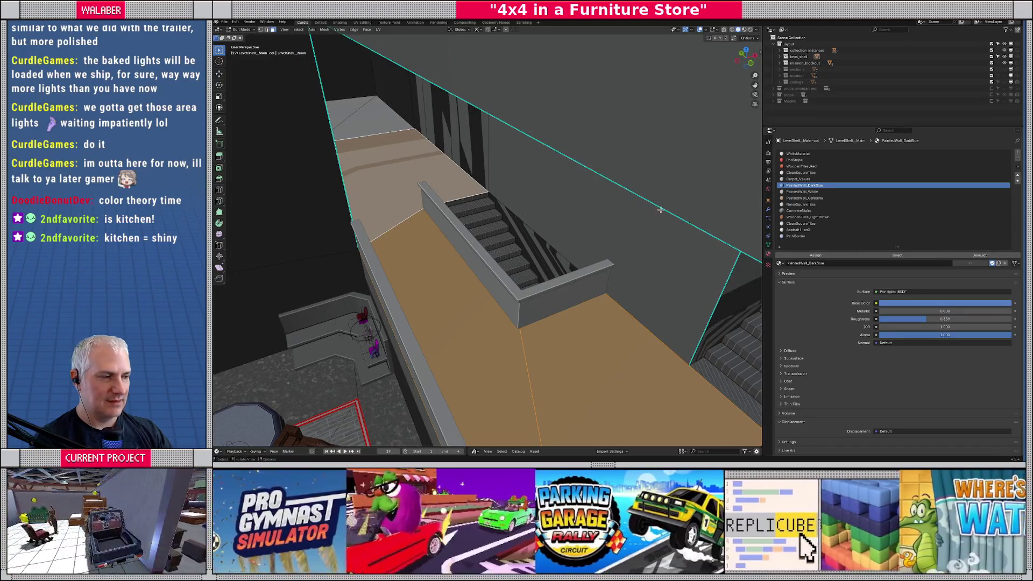
left_click(802, 224)
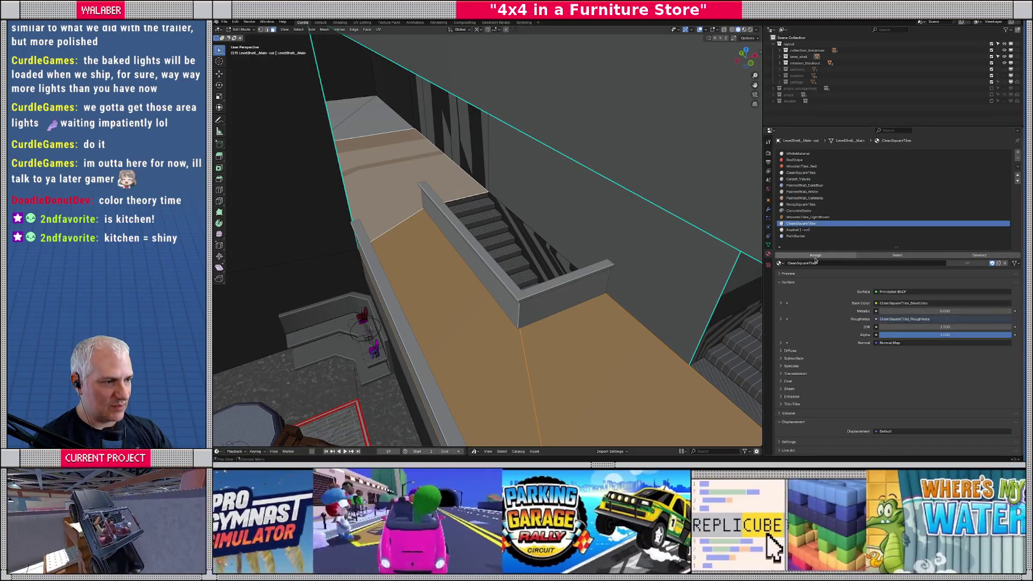
left_click(815, 256)
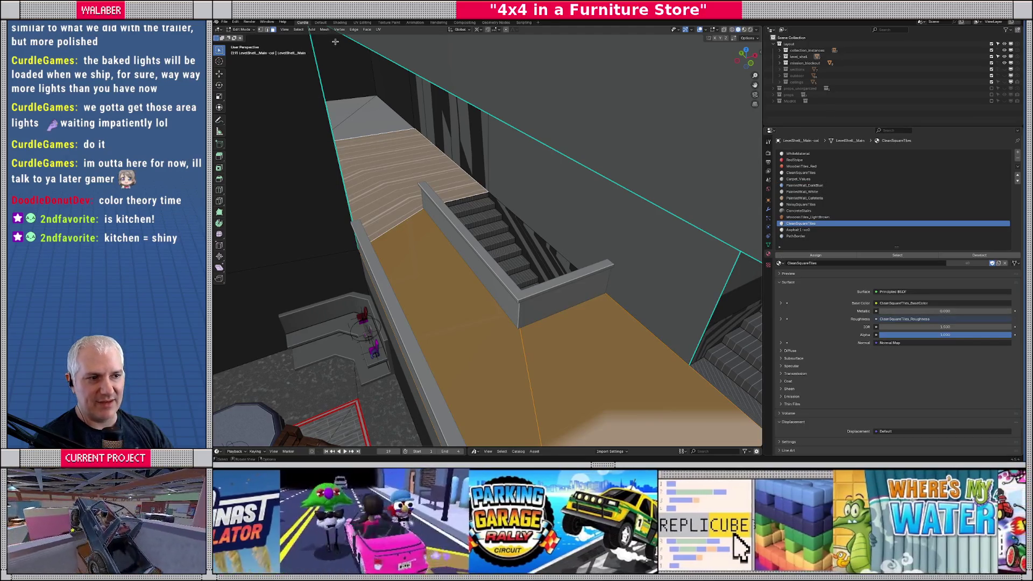
- Add the upper ramp faces to the selection and view the floor from directly above
left_click(623, 354, "alt")
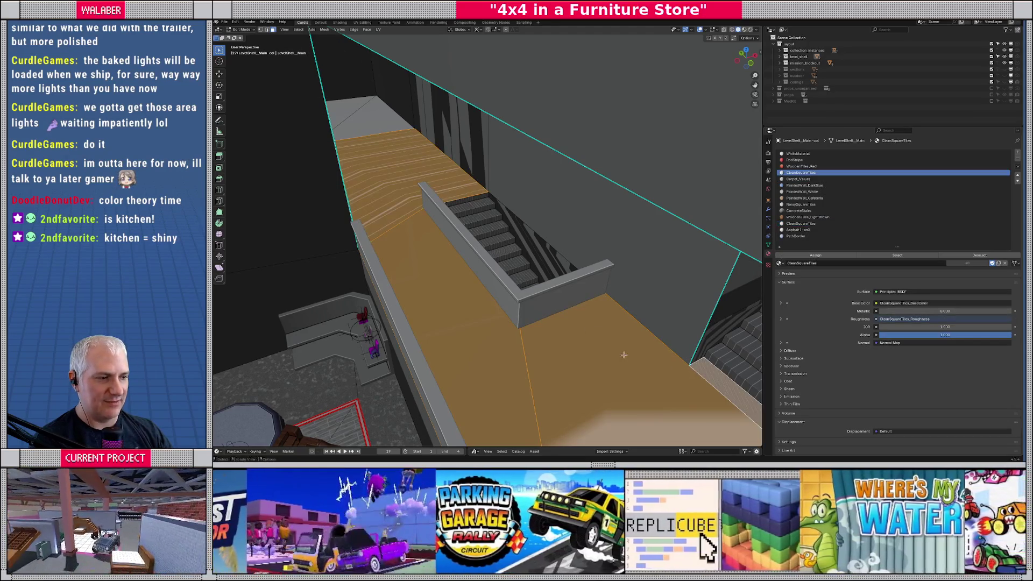
left_click_drag(520, 288, 528, 236)
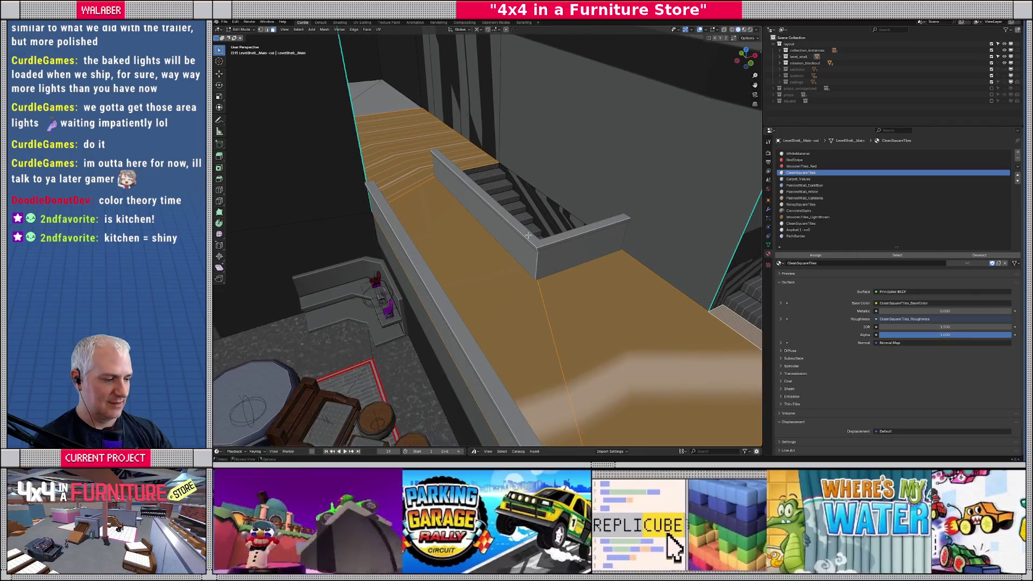
key("KP_7")
- Switch to the UV Editing workspace and project the floor's UVs from the top view
left_click(362, 22)
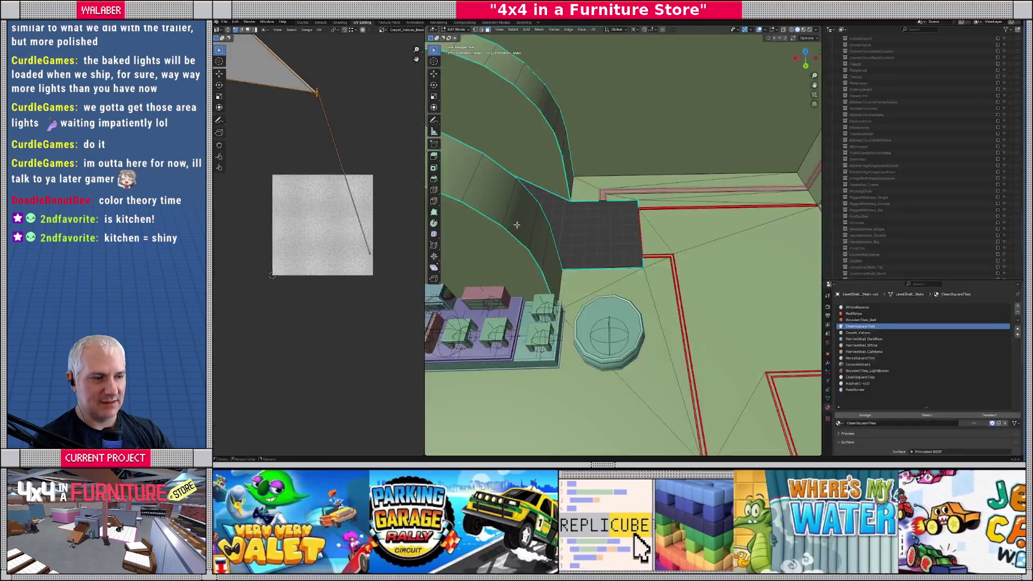
scroll(545, 264, "down", 5)
key("KP_7")
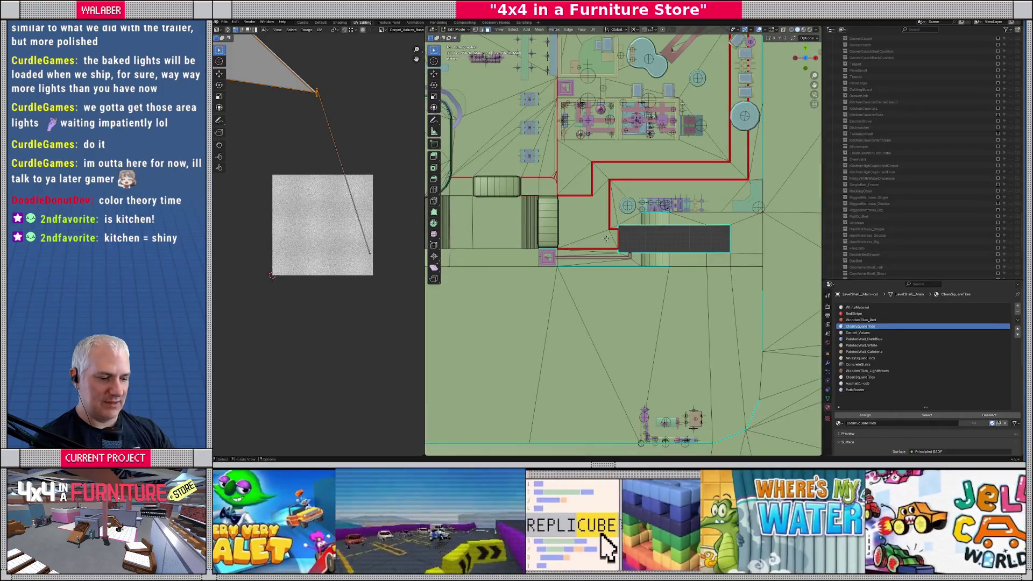
key("u")
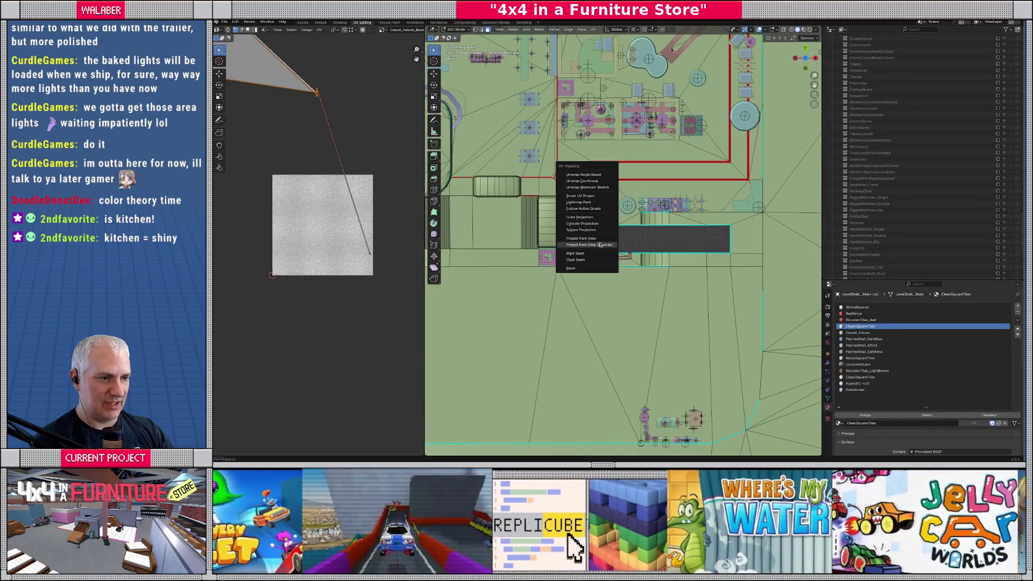
left_click(590, 239)
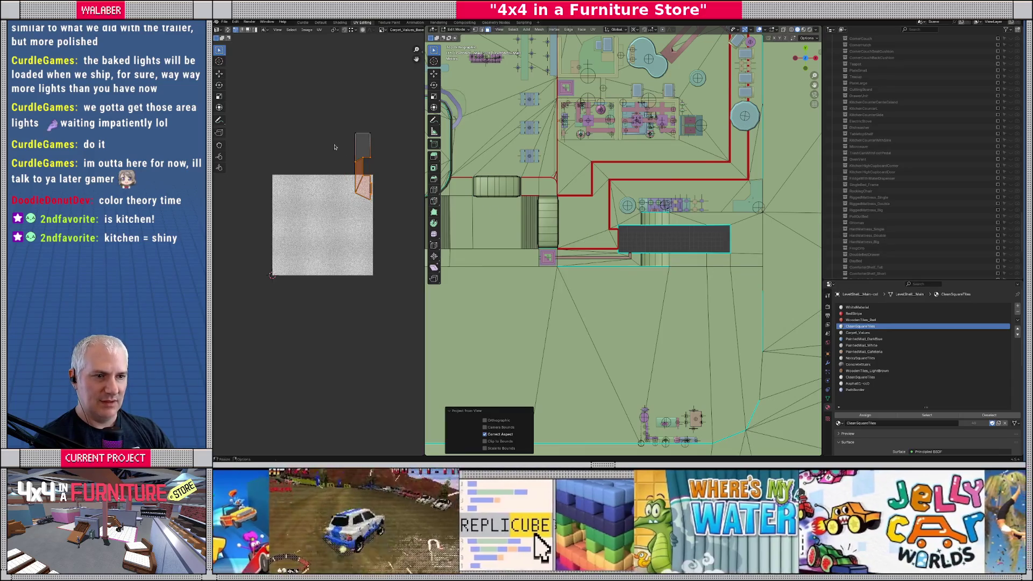
mouse_move(645, 226)
left_mouse_down()
mouse_move(692, 198)
mouse_move(649, 240)
left_mouse_up()
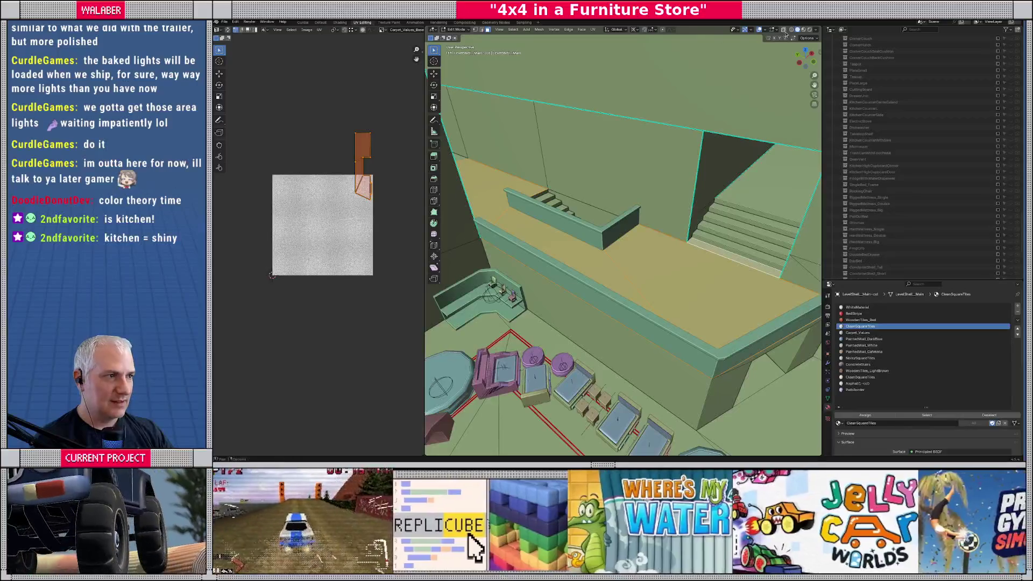
- Turn on Material Preview shading to see the tile textures
left_click(811, 29)
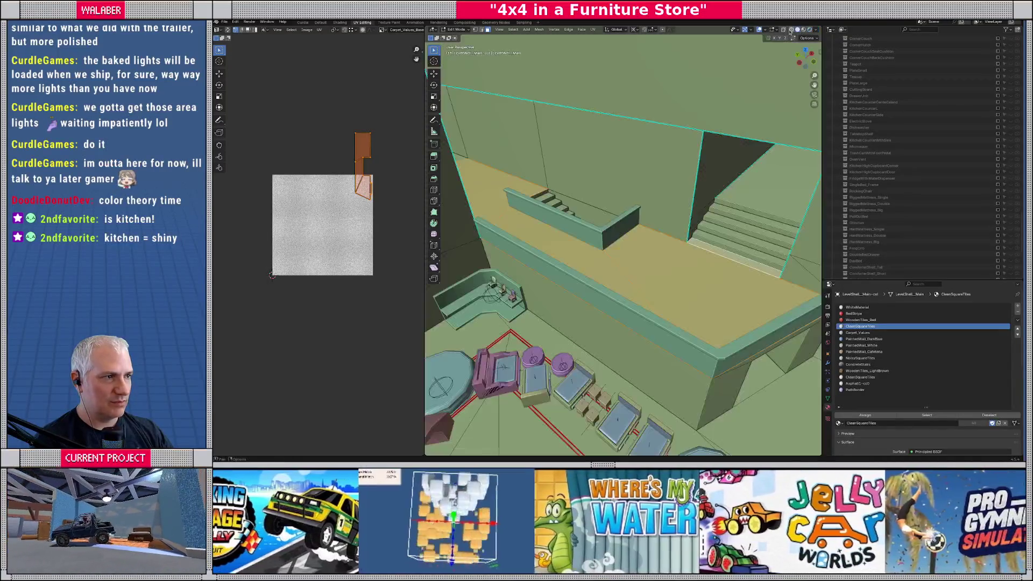
left_click(816, 30)
left_click(810, 29)
scroll(585, 241, "up", 5)
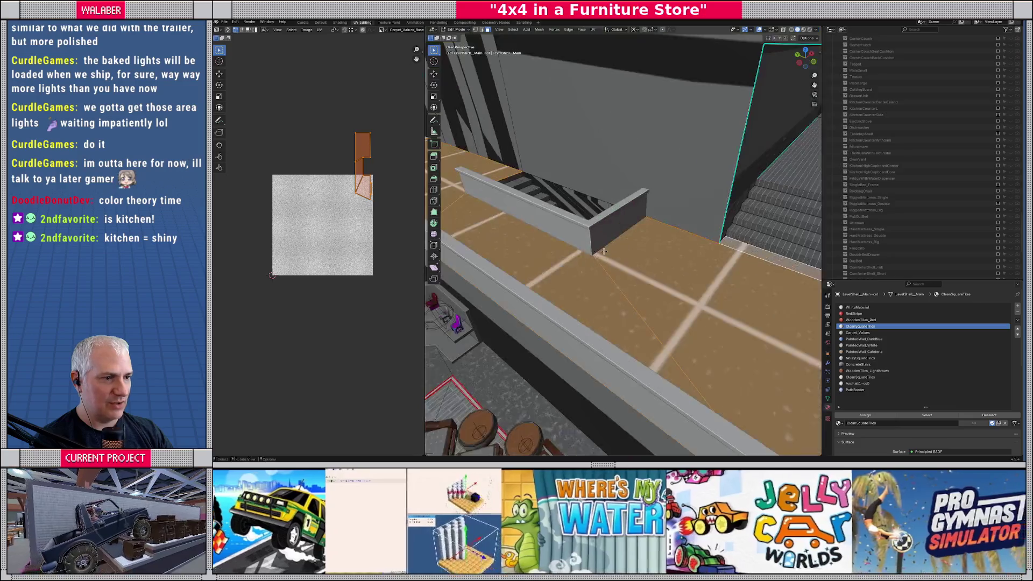
scroll(586, 241, "down", 4)
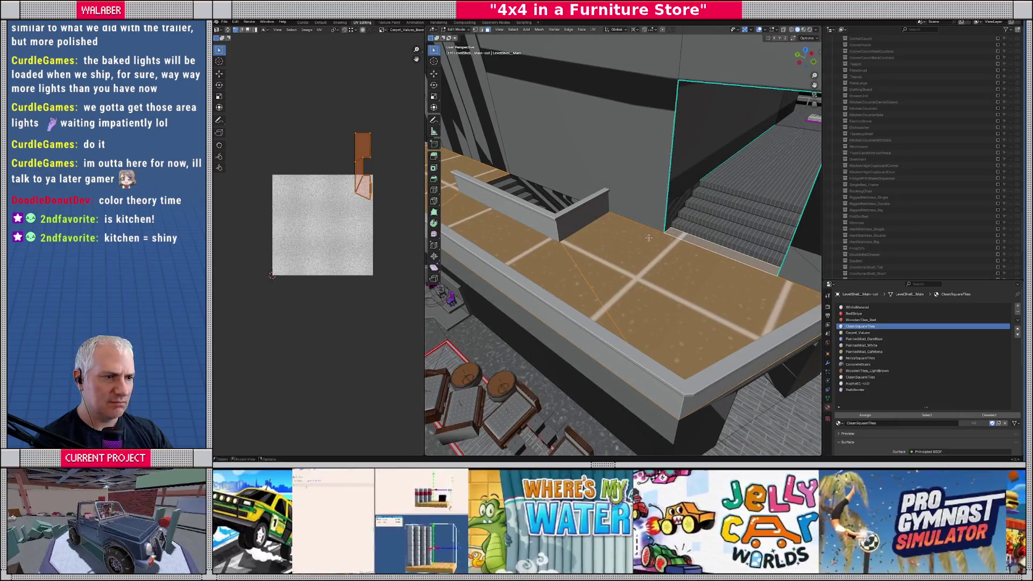
- Select a stair step face along with the floor faces
left_click(699, 231)
scroll(347, 234, "down", 5)
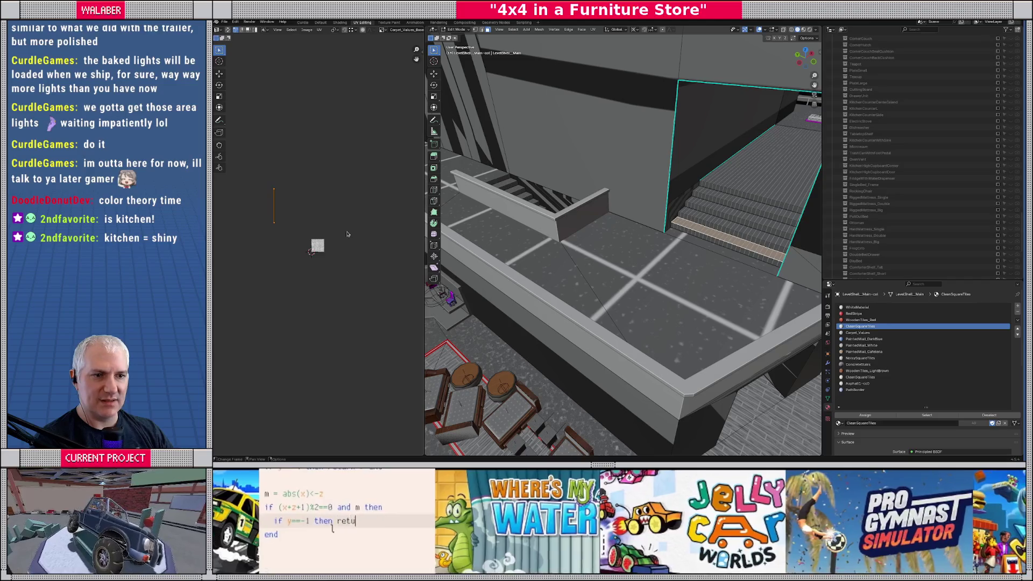
scroll(395, 235, "up", 2)
left_click(677, 261, "shift")
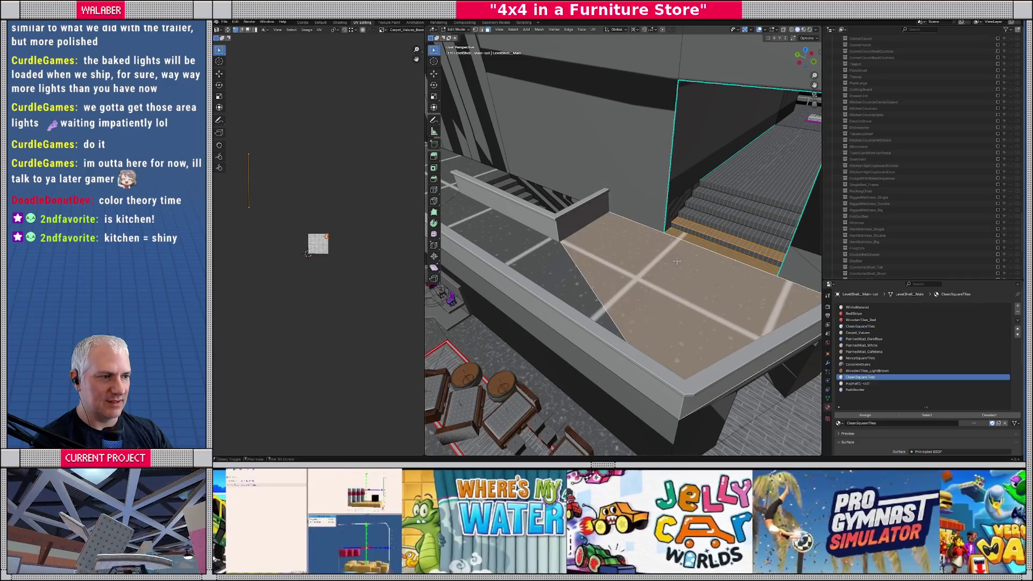
left_click(515, 239, "shift")
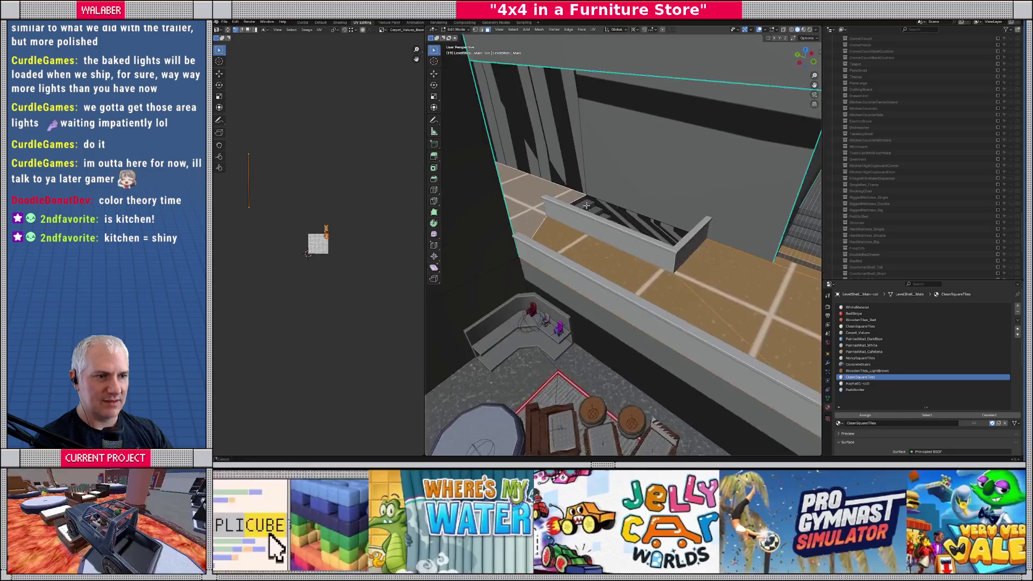
scroll(546, 207, "down", 2)
scroll(323, 232, "up", 2)
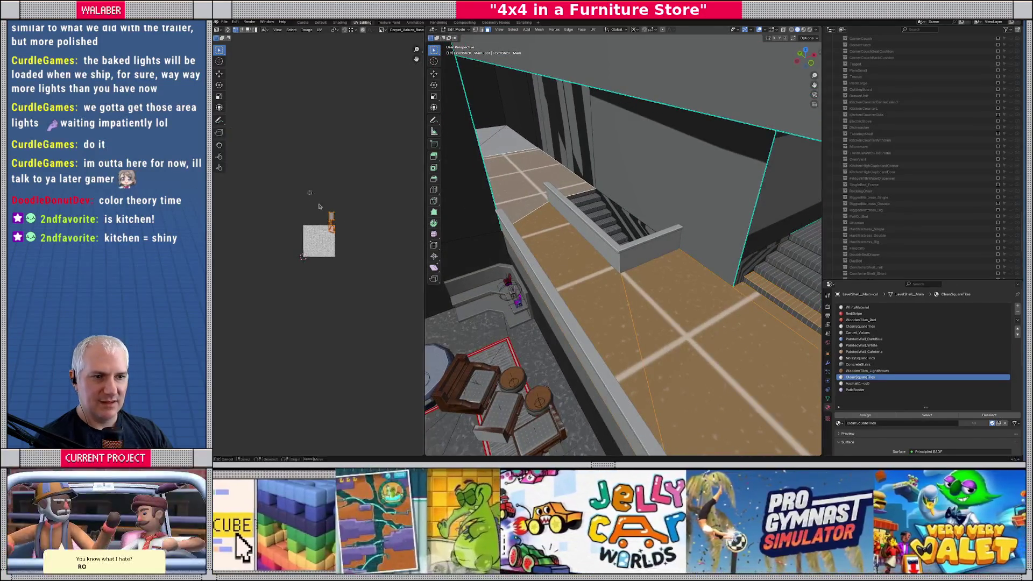
- Scale the selected UVs by 4 so the square tiles repeat finely
scroll(350, 231, "down", 1)
scroll(364, 243, "down", 1)
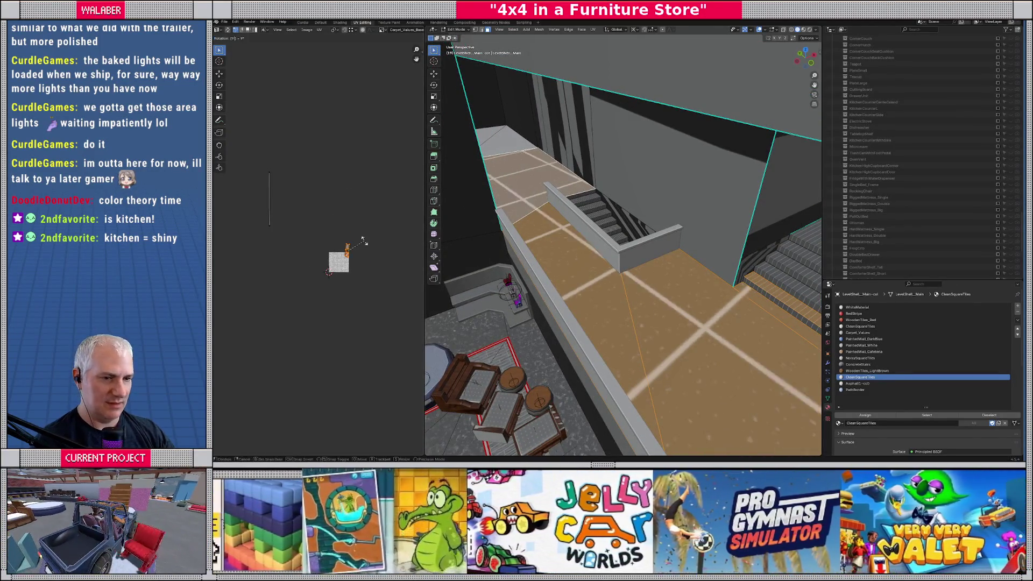
type("s4")
key("Return")
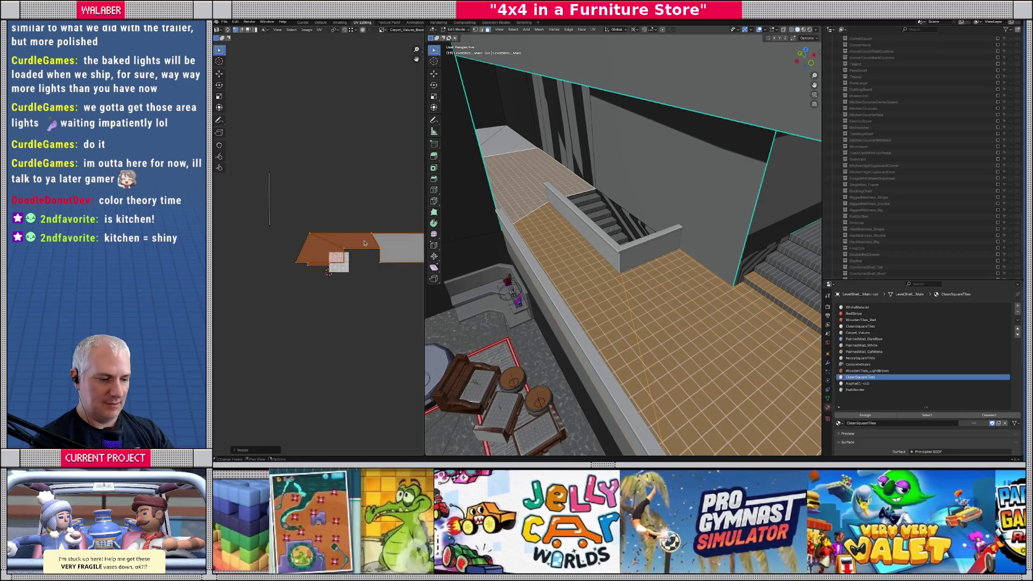